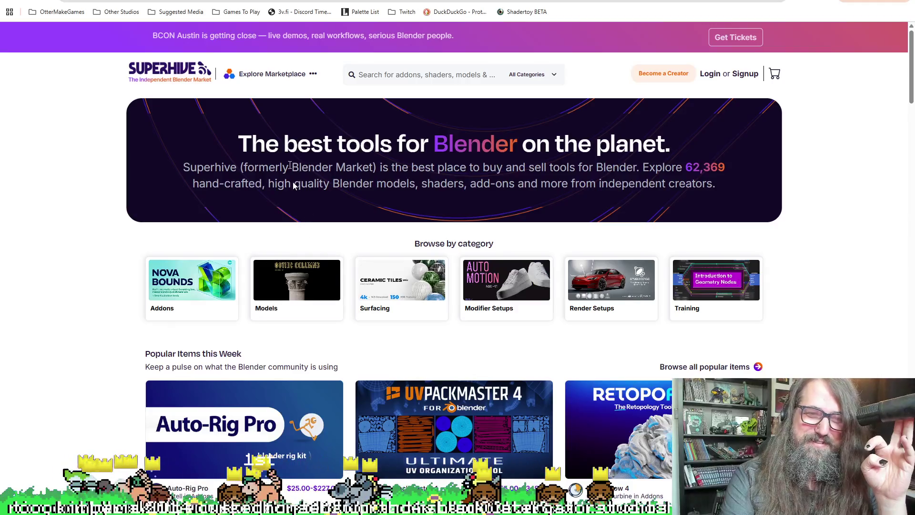
Scroll the Superhive addon page down to Top Rated and back up, then return to GameMaker
key(super+Down)
key(super+Down)
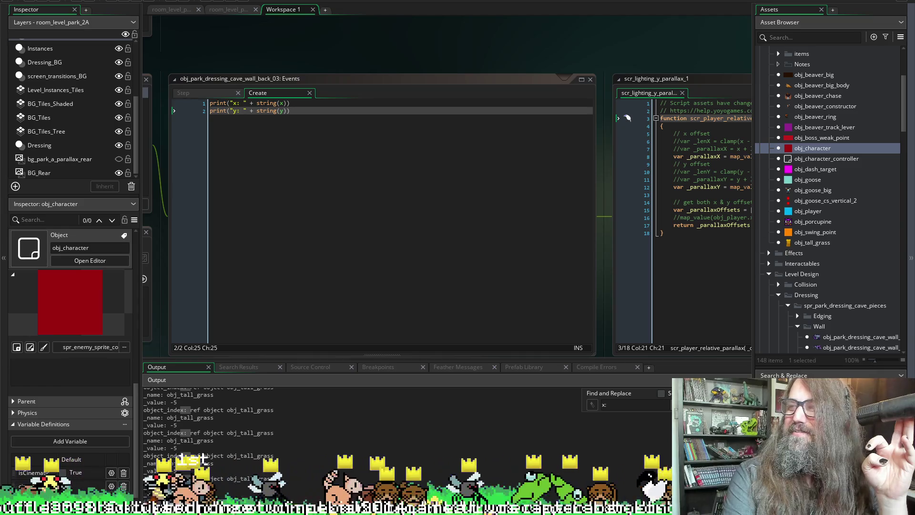
key(alt+Tab)
scroll(394, 379, down, 10)
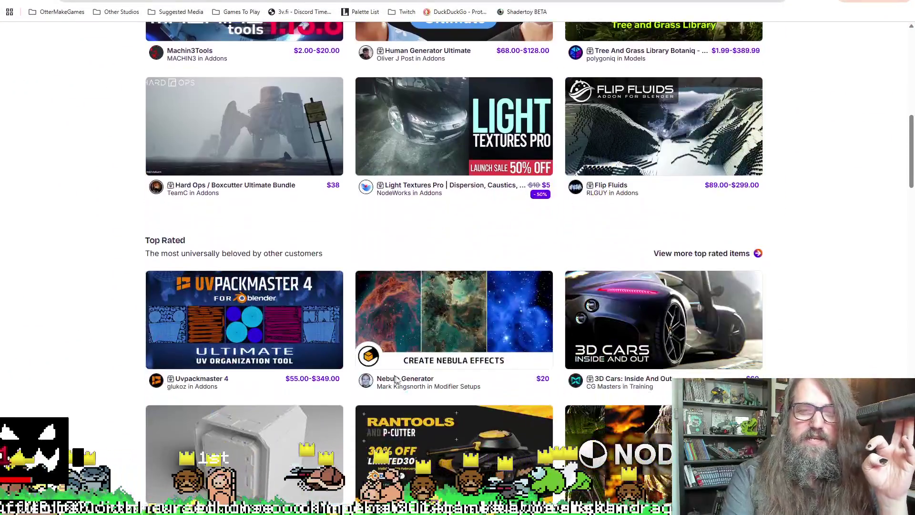
scroll(513, 345, up, 4)
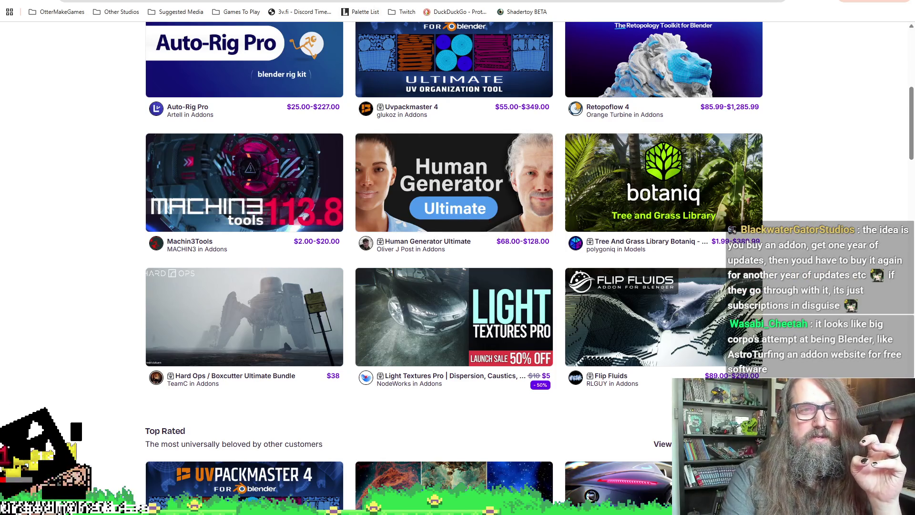
key(alt+Tab)
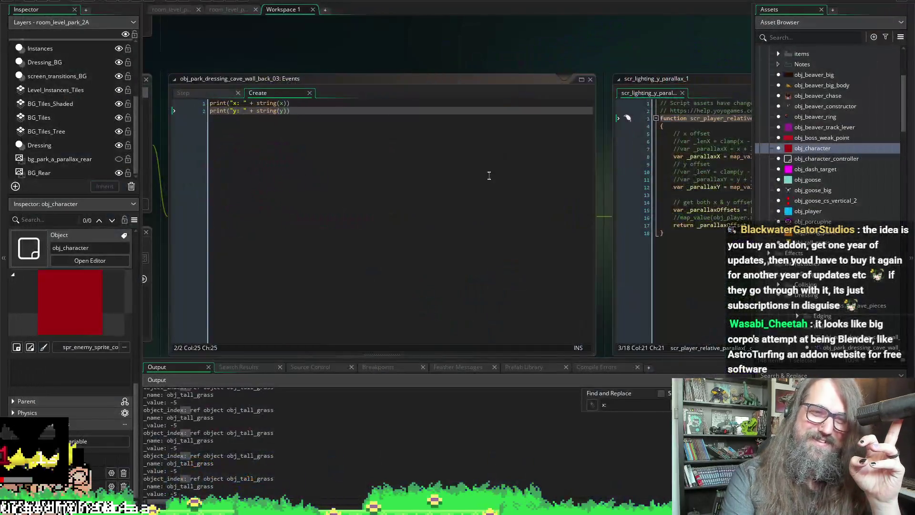
click(360, 139)
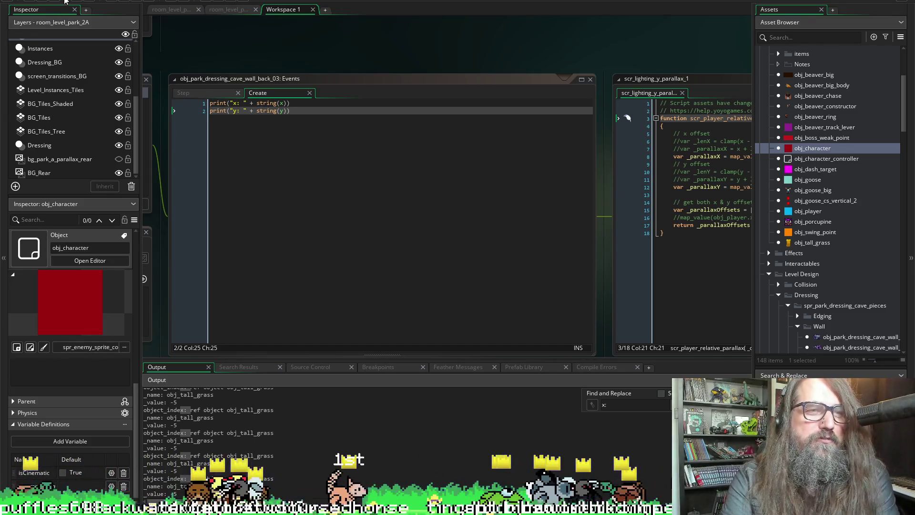
mouse_move(185, 53)
mouse_down()
mouse_move(229, 41)
mouse_move(213, 33)
mouse_up()
Pan the workspace to show cave_wall_back_03's Create event beside the scr_player_relative_parallax offset code
scroll(339, 255, right, 5)
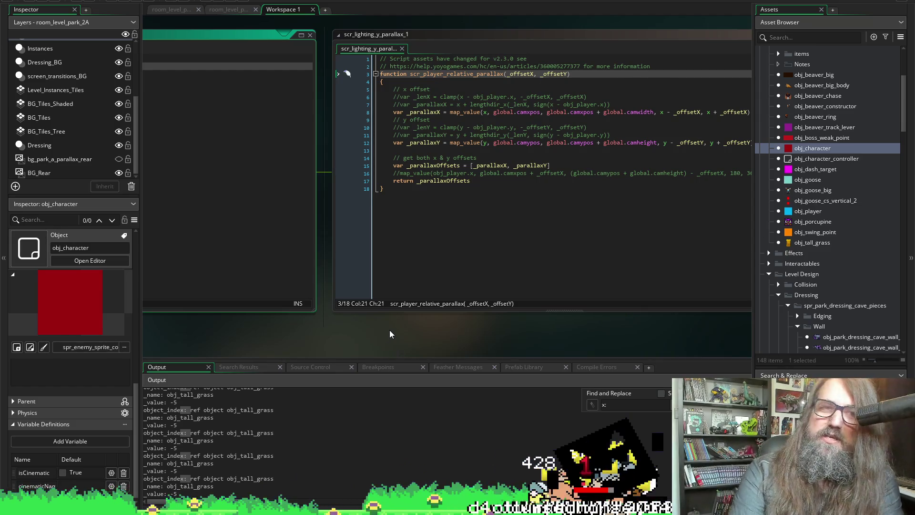
scroll(248, 353, left, 4)
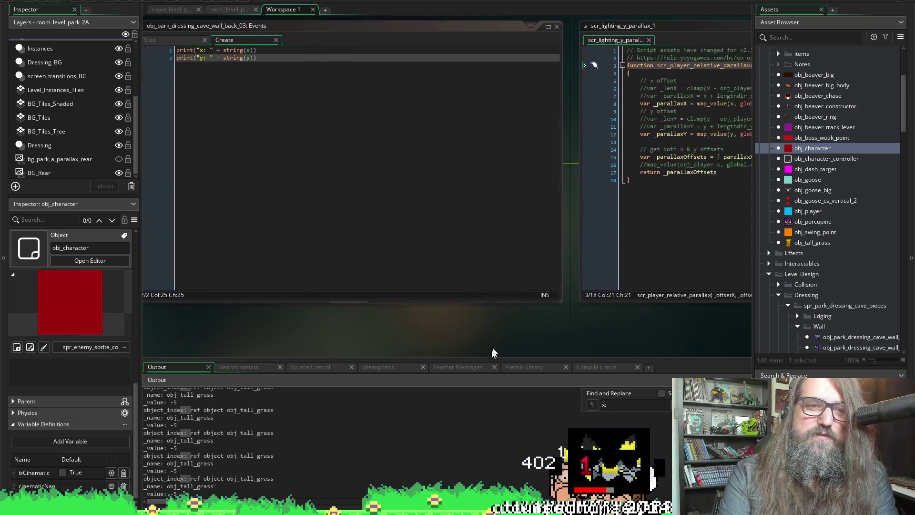
mouse_move(420, 333)
mouse_down()
mouse_move(460, 333)
mouse_move(464, 347)
mouse_move(441, 339)
mouse_move(456, 342)
mouse_move(477, 425)
mouse_move(480, 410)
mouse_up()
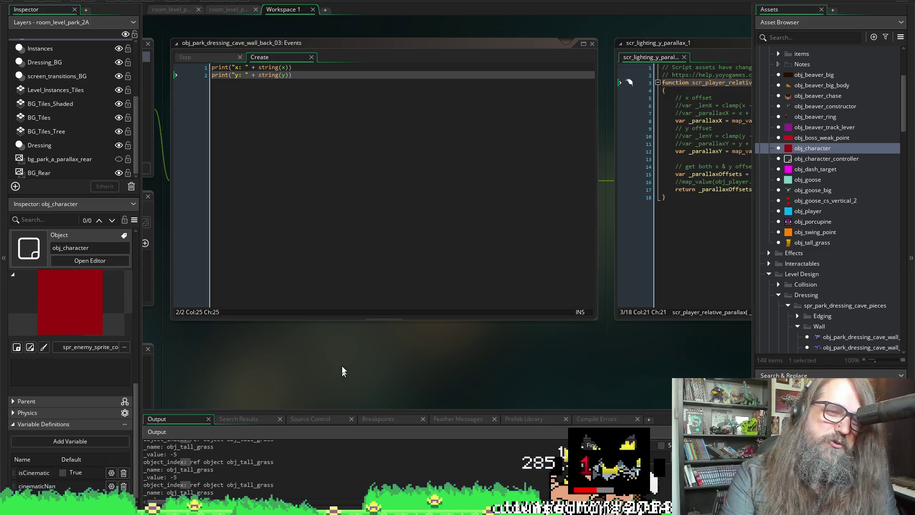
scroll(306, 368, right, 5)
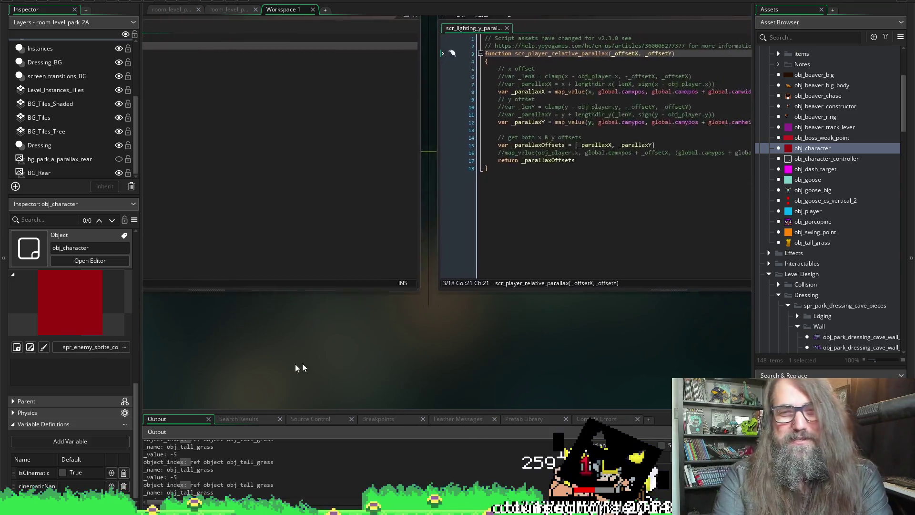
scroll(577, 410, right, 3)
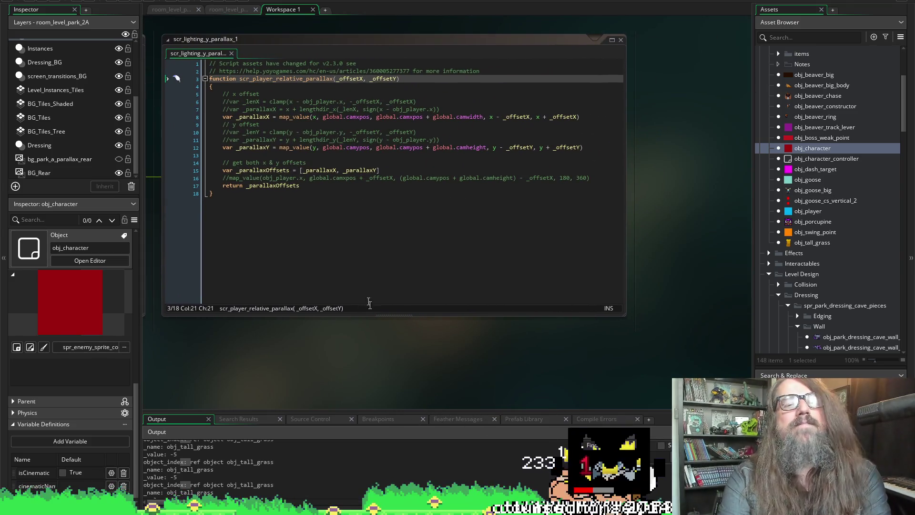
scroll(321, 390, left, 5)
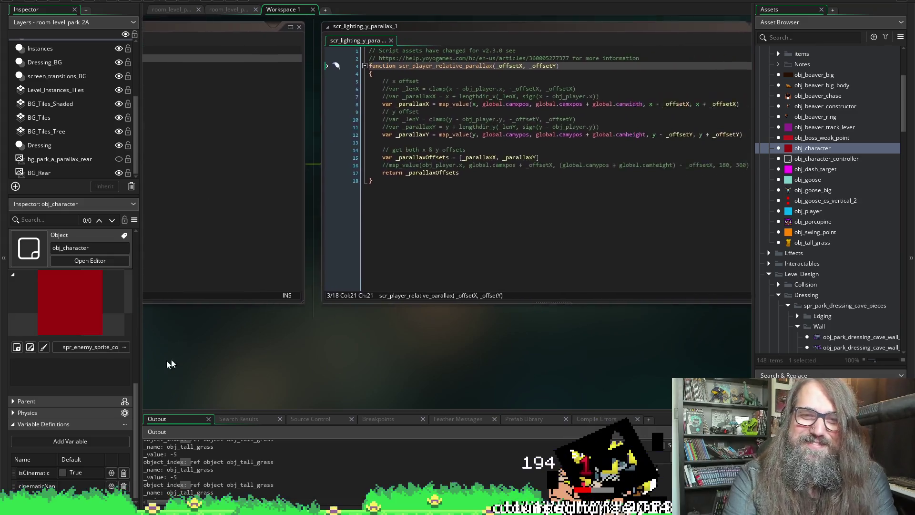
mouse_move(310, 344)
mouse_down()
mouse_move(160, 351)
mouse_move(383, 365)
mouse_up()
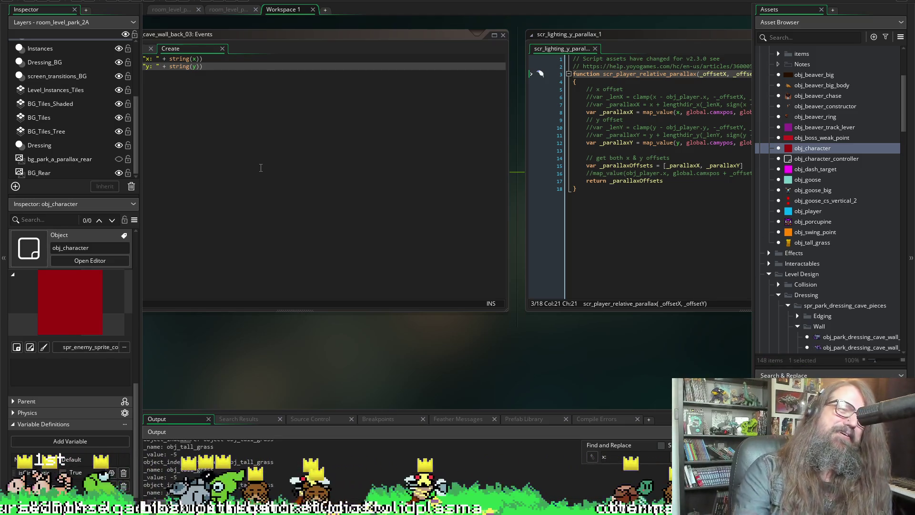
Pan over the parallax script and cave wall windows, then expand the output log upward
mouse_move(606, 348)
mouse_down()
mouse_move(356, 327)
mouse_move(456, 298)
mouse_move(428, 297)
mouse_up()
mouse_move(351, 348)
mouse_down()
mouse_move(327, 357)
mouse_move(365, 352)
mouse_up()
mouse_move(267, 317)
mouse_down()
mouse_move(762, 300)
mouse_move(639, 342)
mouse_move(622, 383)
mouse_move(531, 393)
mouse_move(402, 387)
mouse_up()
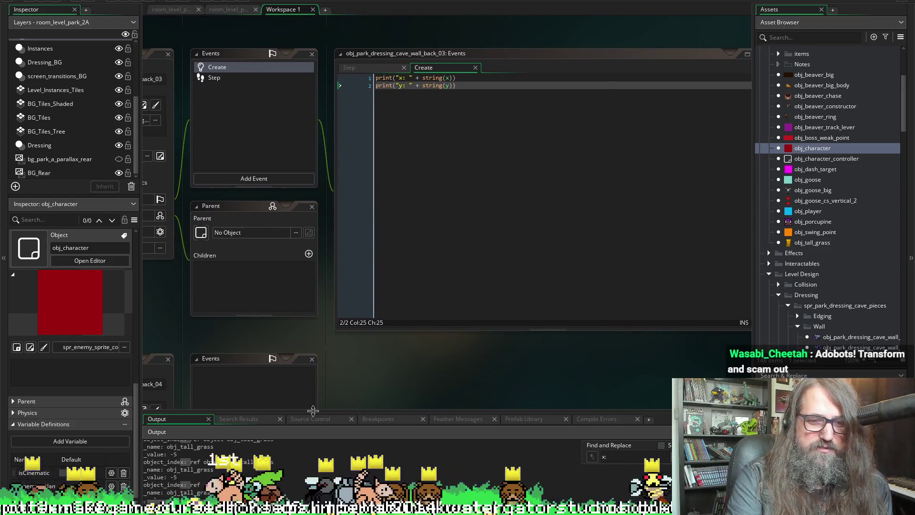
drag(313, 410, 310, 87)
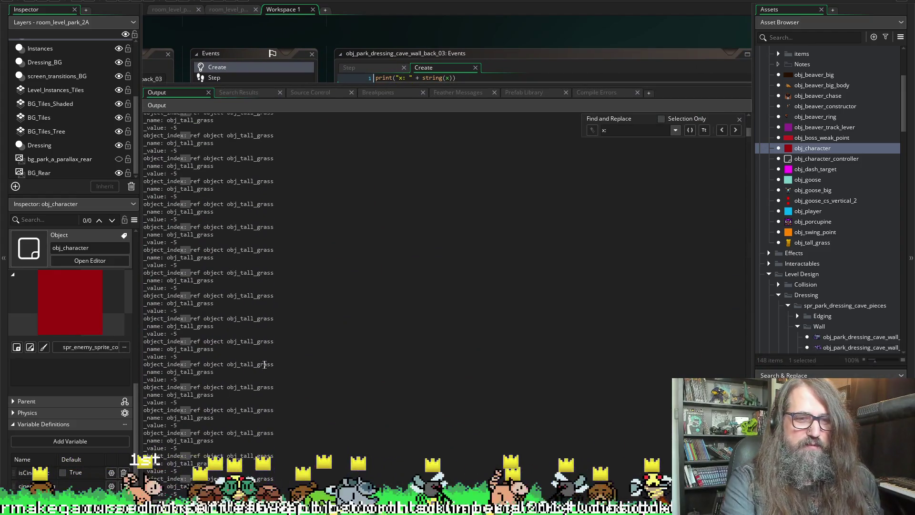
Search the project for 'object_index:' from a repeated obj_tall_grass log line
click(188, 365)
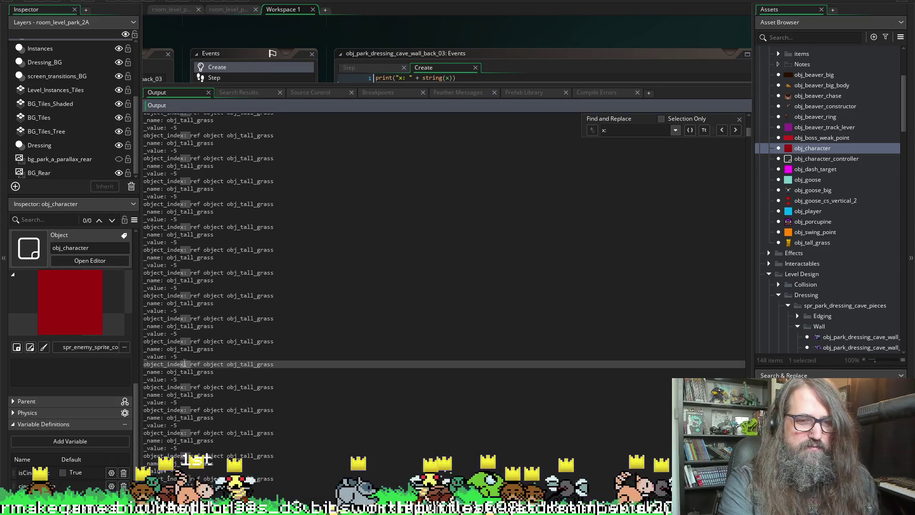
double_click(176, 363)
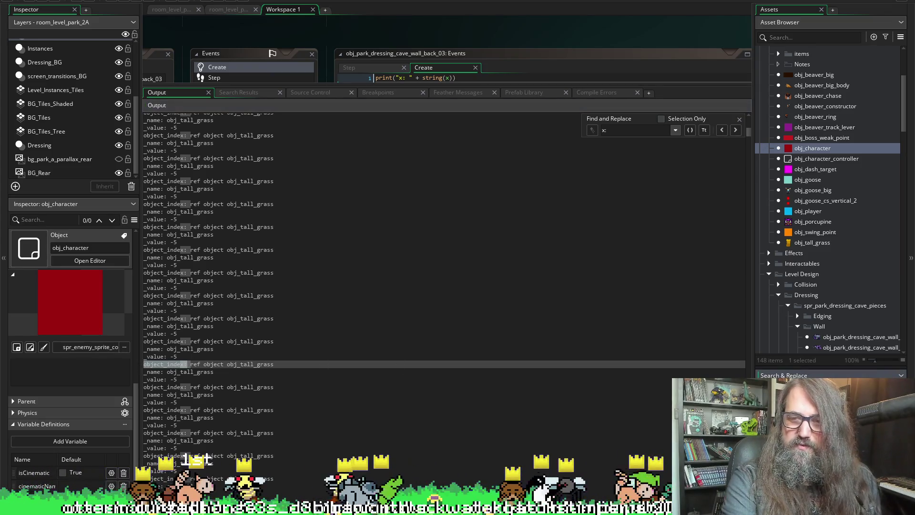
key(Return)
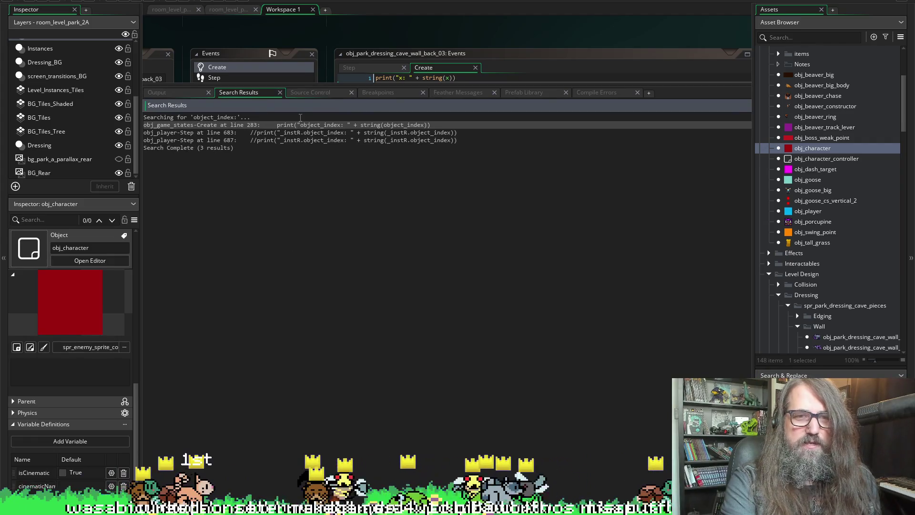
Comment out the object_index, _name and _value prints in obj_game_states' Create event
double_click(298, 125)
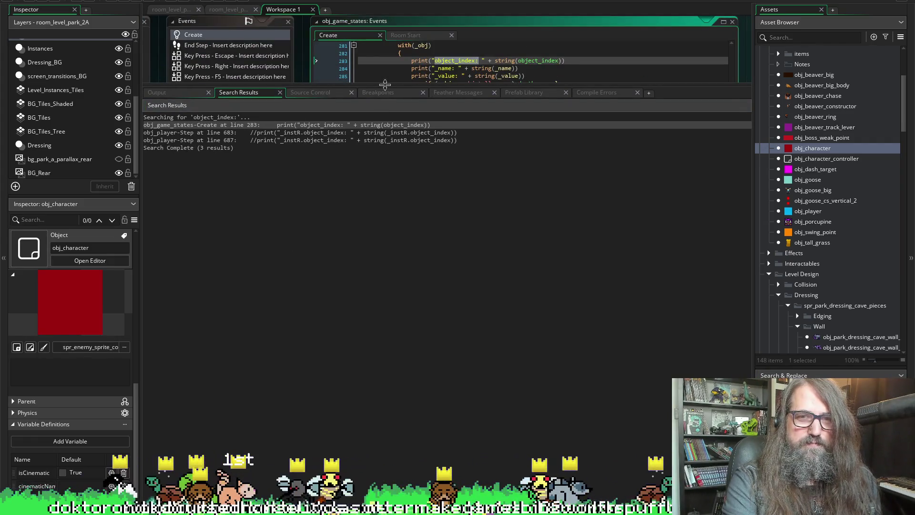
drag(385, 84, 426, 326)
mouse_move(412, 60)
mouse_down()
mouse_move(538, 68)
mouse_move(537, 78)
mouse_up()
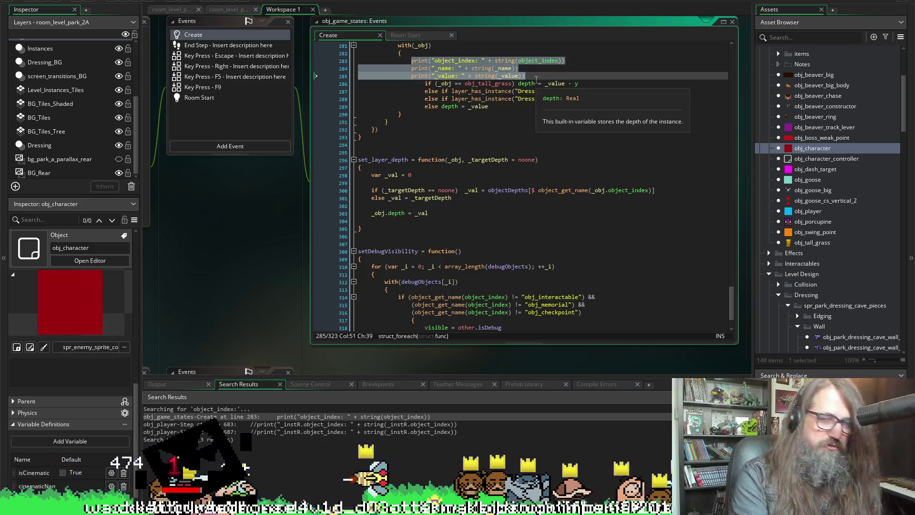
key(ctrl+k)
Run the game to test the change
click(501, 251)
scroll(500, 234, up, 4)
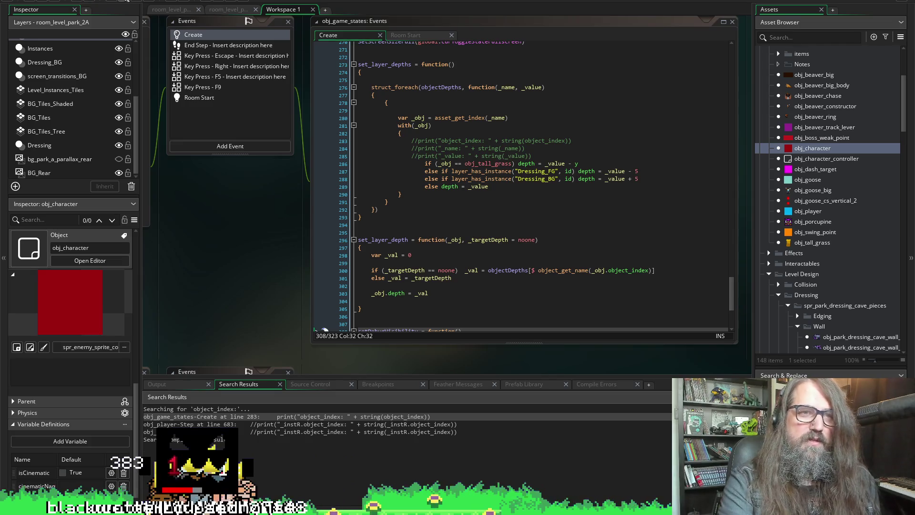
click(128, 1)
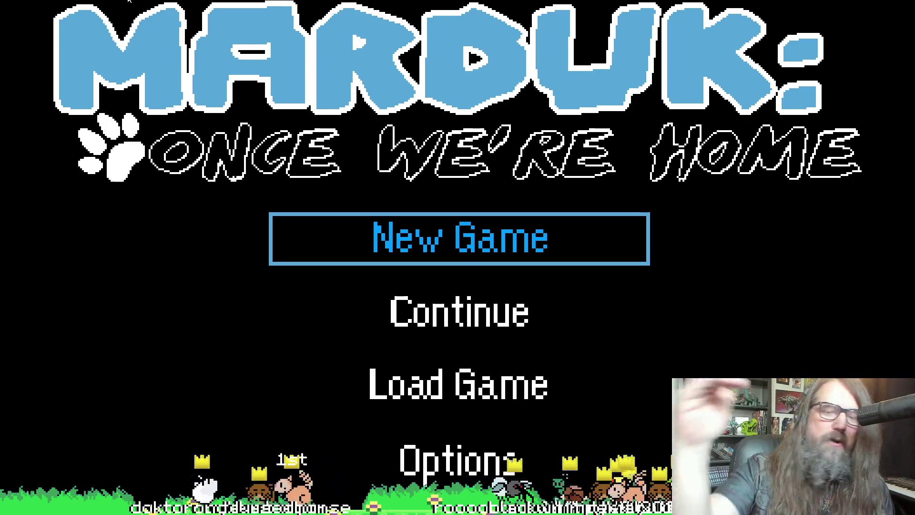
Once the Marduk: Once We're Home title menu appears, move the selection to Continue
key(Down)
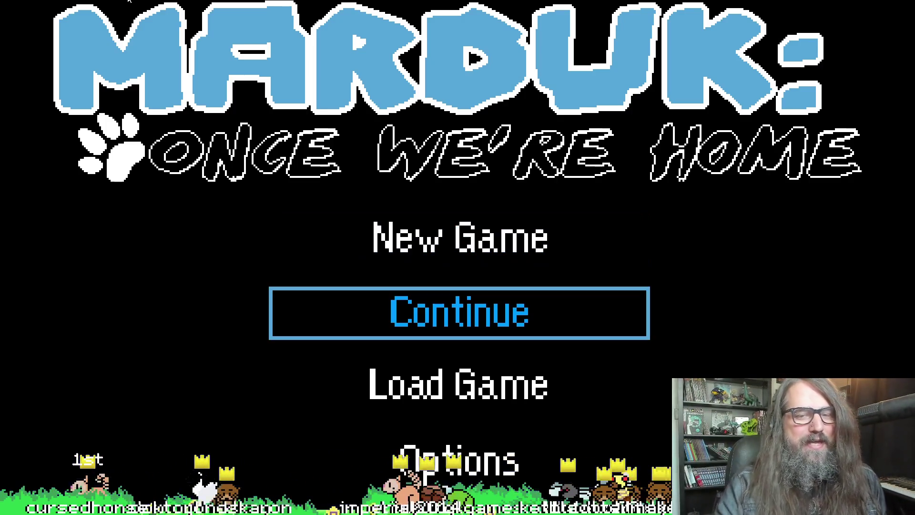
Continue the saved game, play into a cave section, then exit fullscreen with F9
key(Return)
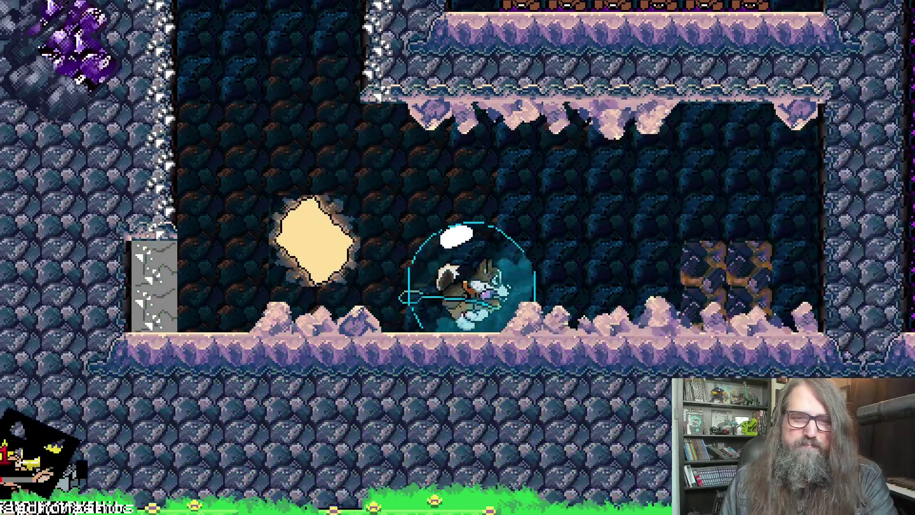
key(F9)
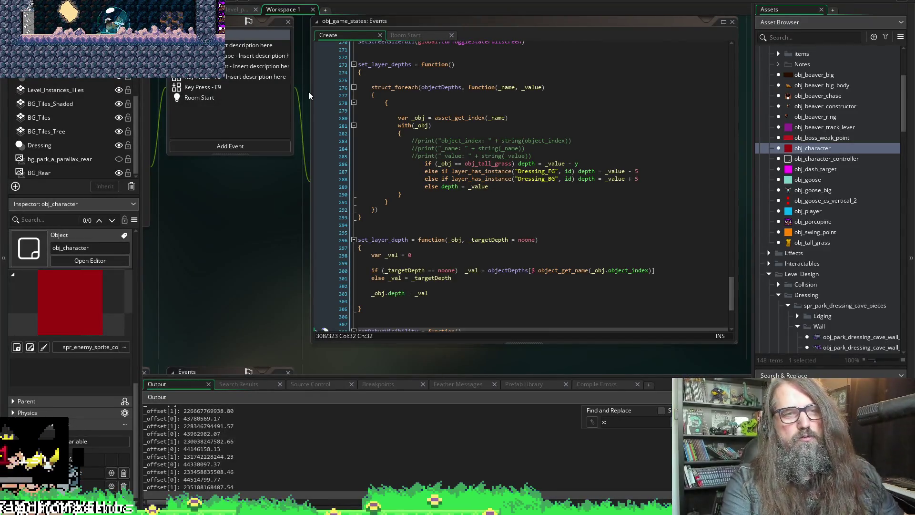
Close the game, heighten the output log, and find the first _offset lines at 1118.72 and 1125.48
key(Escape)
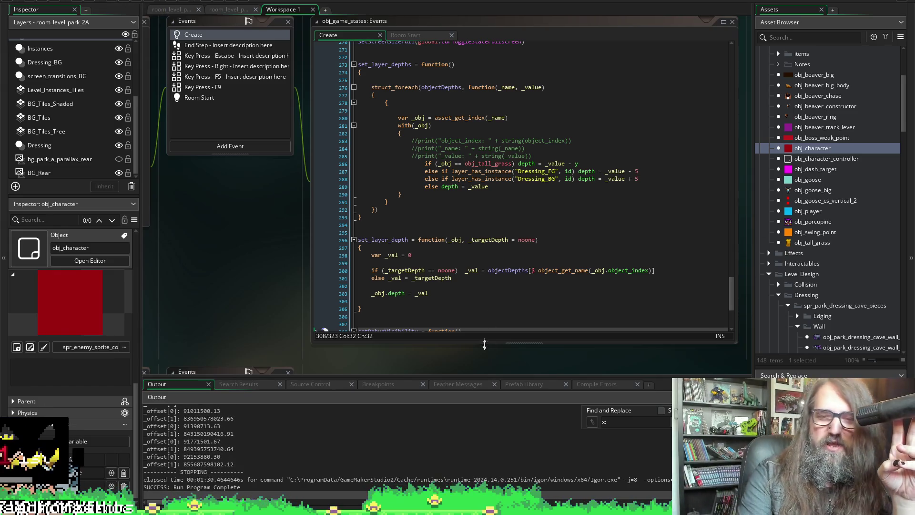
drag(395, 380, 402, 317)
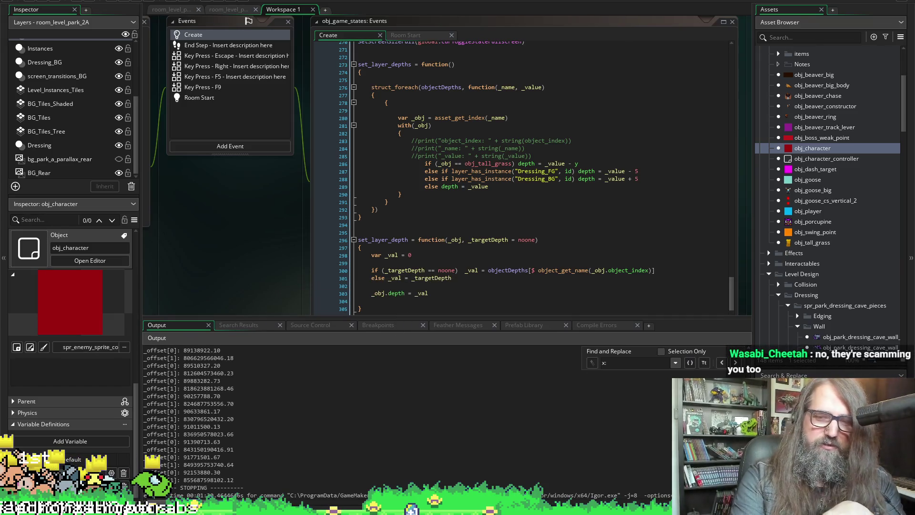
scroll(406, 420, up, 10)
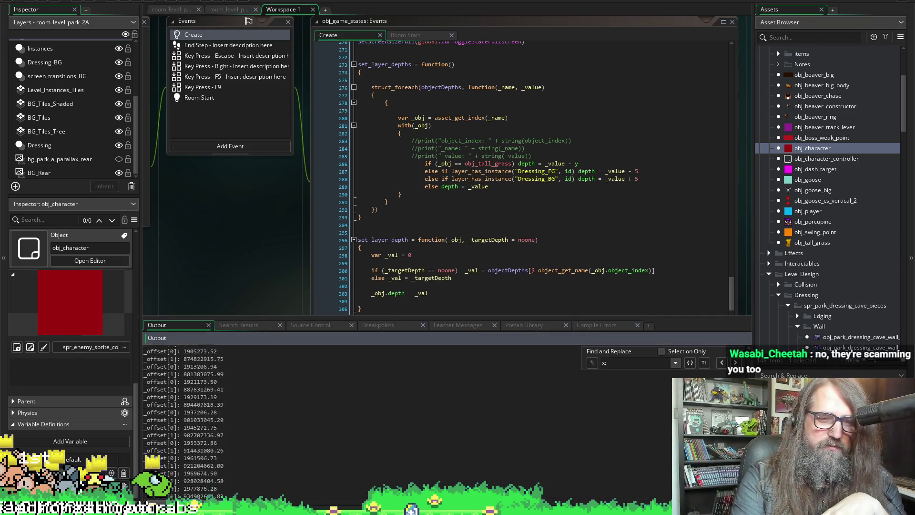
scroll(406, 420, up, 15)
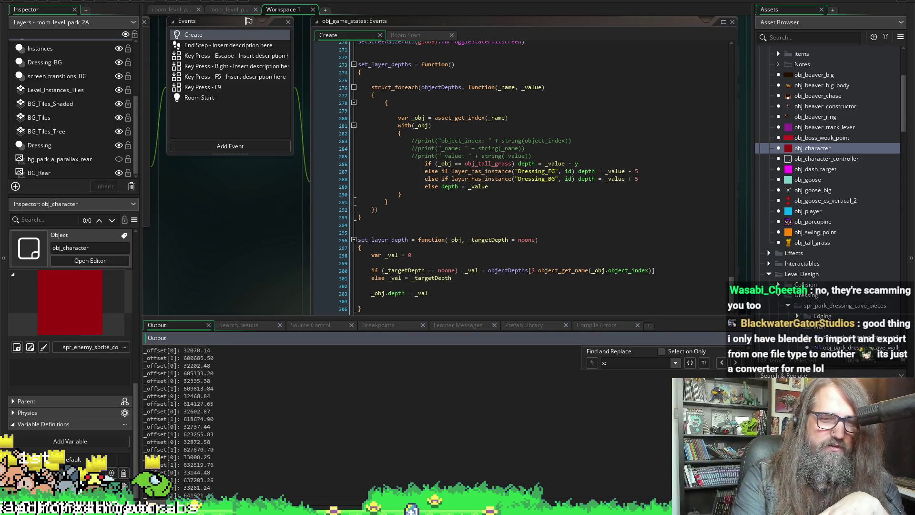
scroll(405, 420, up, 15)
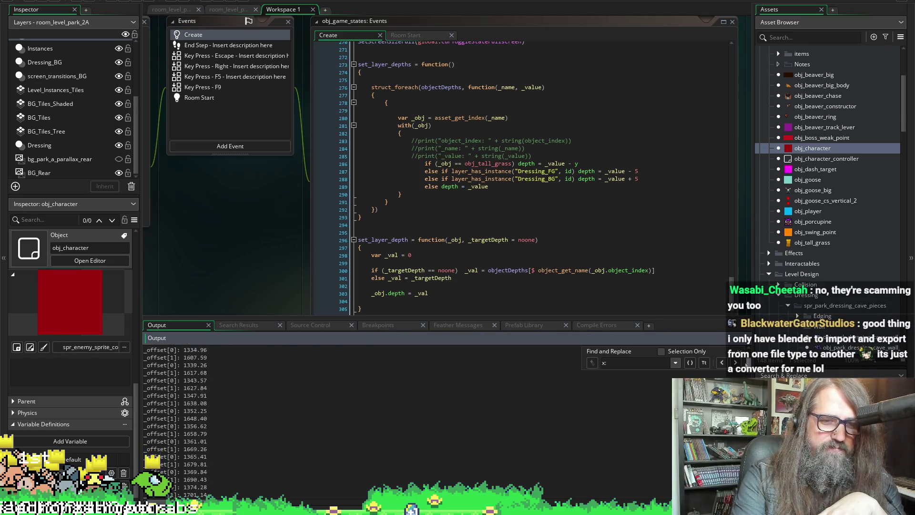
scroll(405, 420, down, 5)
scroll(244, 432, up, 9)
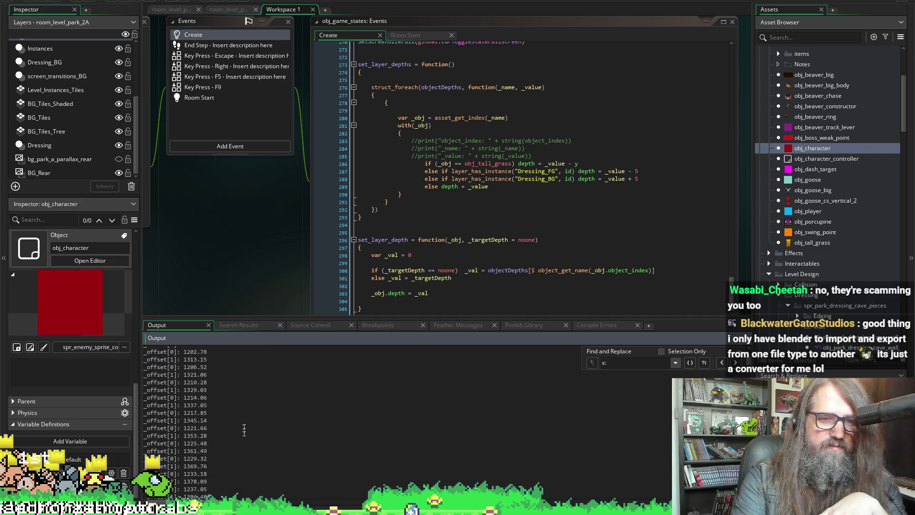
scroll(244, 417, up, 12)
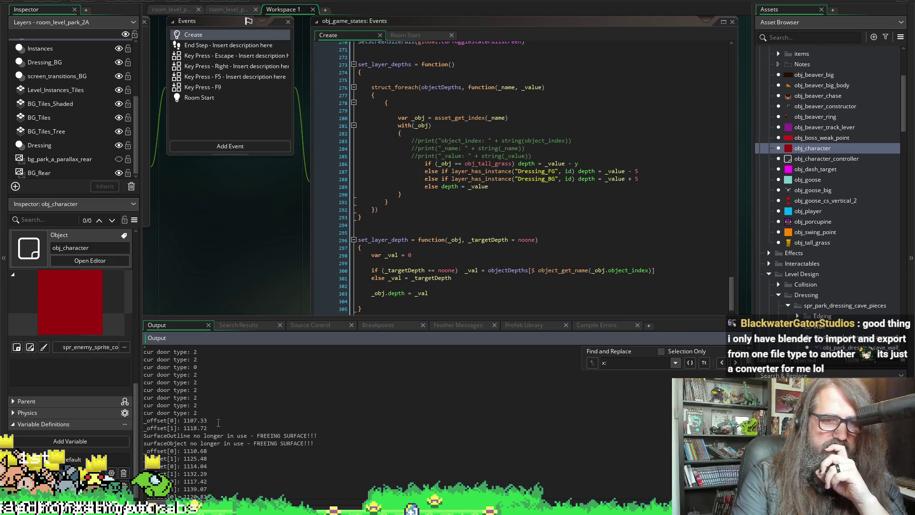
click(220, 429)
click(148, 459)
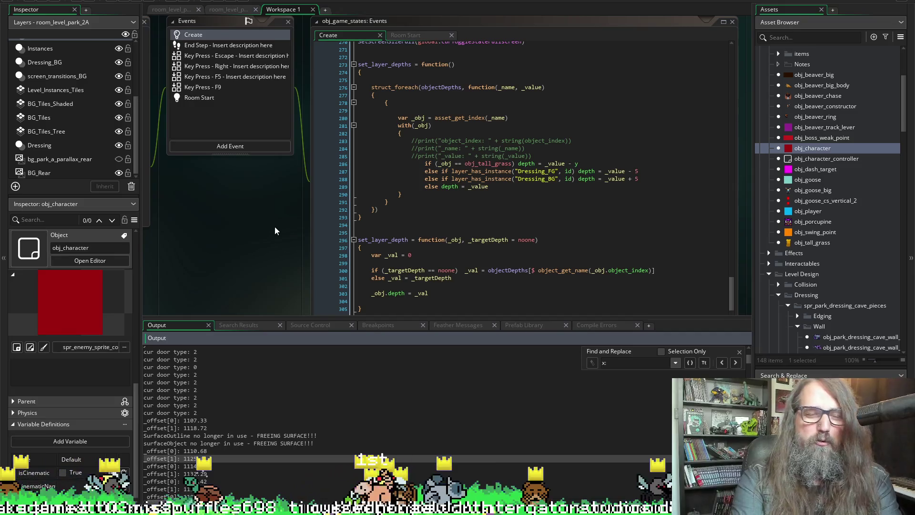
Give the obj_game_states code editor more height and pan the Events and code windows into view
scroll(258, 281, left, 1)
drag(281, 316, 285, 353)
mouse_move(256, 295)
mouse_down()
mouse_move(199, 304)
mouse_move(282, 267)
mouse_move(300, 299)
mouse_move(372, 292)
mouse_move(253, 285)
mouse_up()
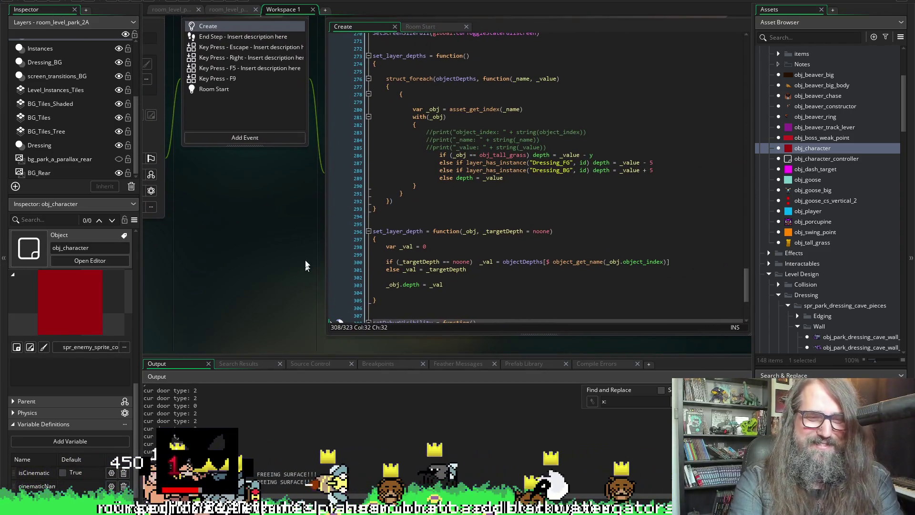
mouse_move(298, 339)
mouse_down()
mouse_move(319, 239)
mouse_move(342, 200)
mouse_up()
mouse_move(422, 260)
mouse_down()
mouse_move(437, 204)
mouse_move(462, 172)
mouse_move(482, 264)
mouse_move(443, 340)
mouse_move(387, 364)
mouse_up()
Place the Events list top-left, shorten the code editor, and mark the 1117.42 offset log line
mouse_move(262, 246)
mouse_down()
mouse_move(236, 294)
mouse_move(229, 289)
mouse_up()
drag(364, 350, 358, 336)
click(353, 346)
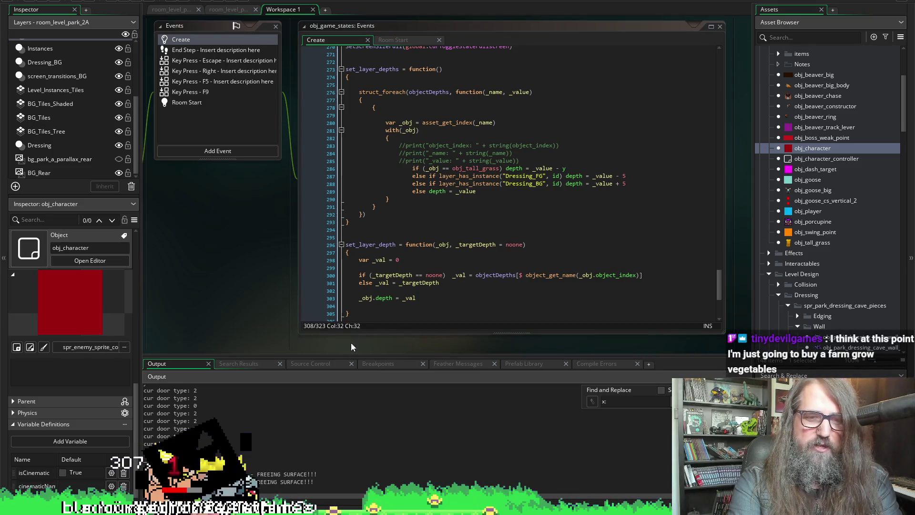
mouse_move(230, 224)
mouse_down()
mouse_move(353, 211)
mouse_move(186, 227)
mouse_move(201, 214)
mouse_up()
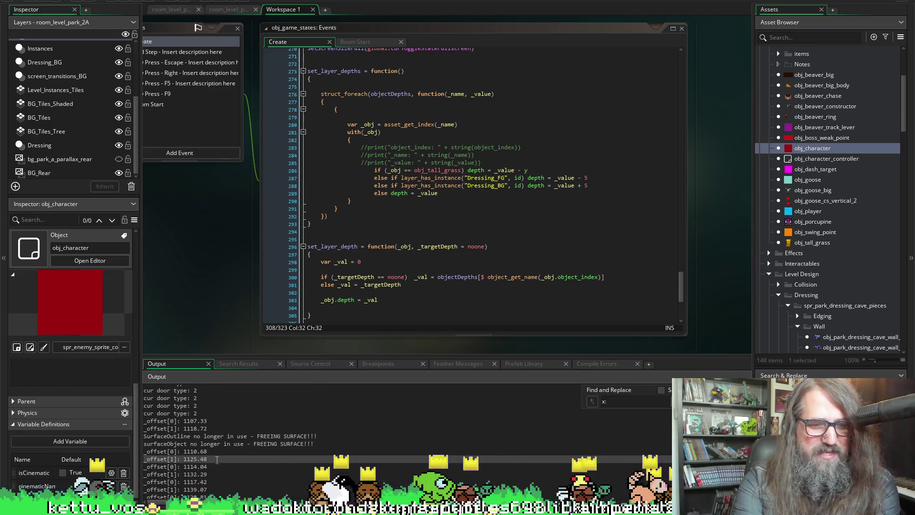
click(224, 482)
scroll(240, 490, down, 2)
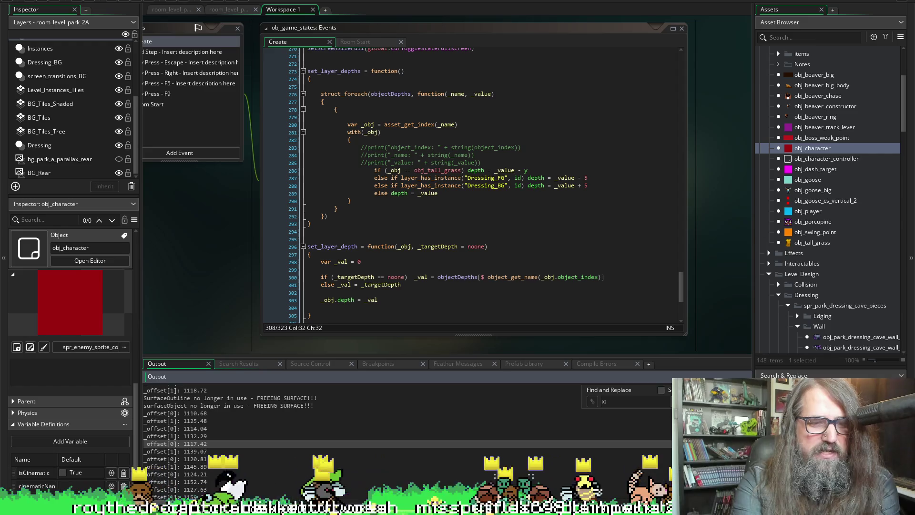
key(Down)
key(Down)
key(Down)
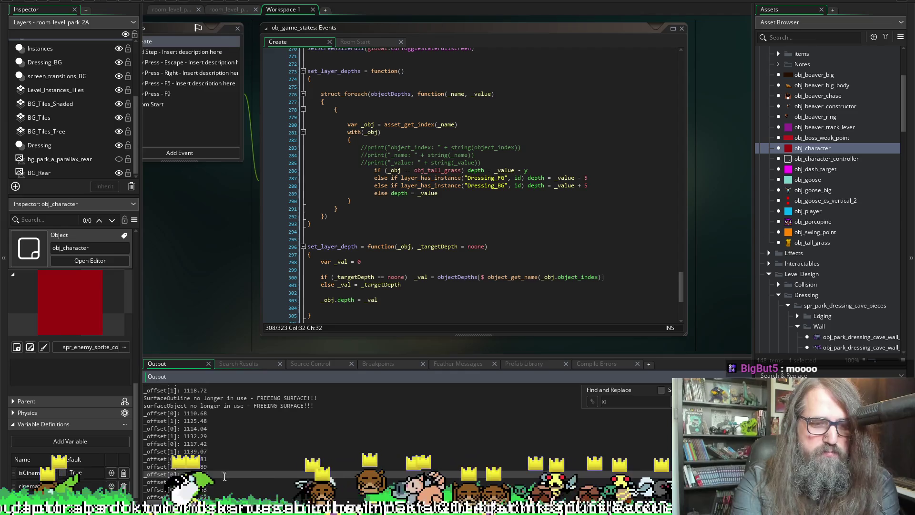
scroll(229, 457, down, 5)
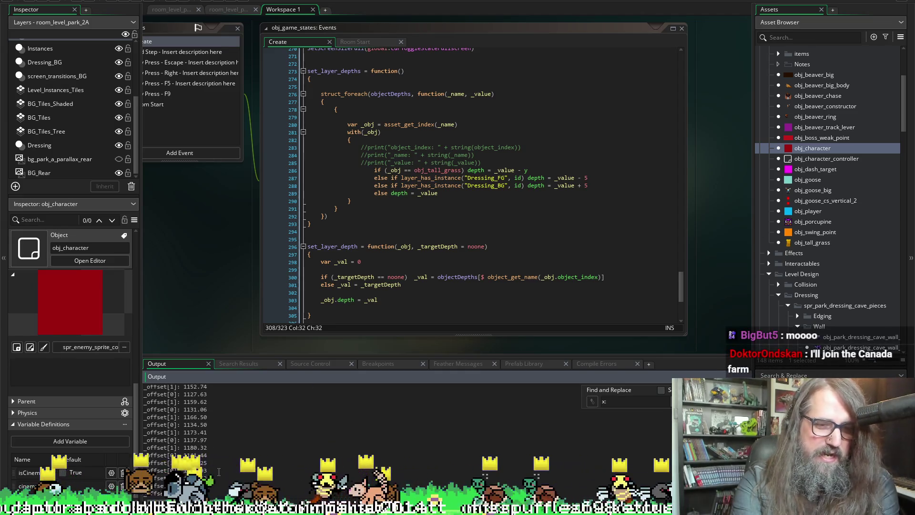
scroll(220, 460, down, 10)
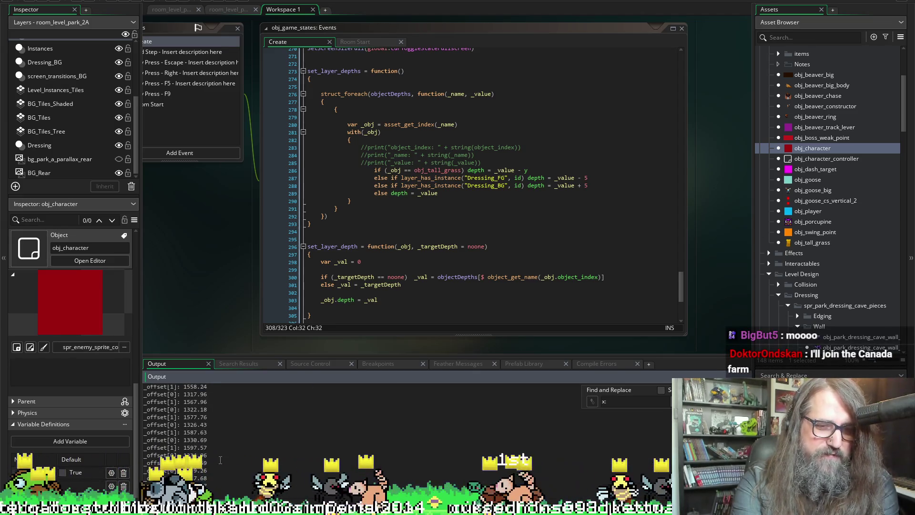
scroll(220, 460, down, 15)
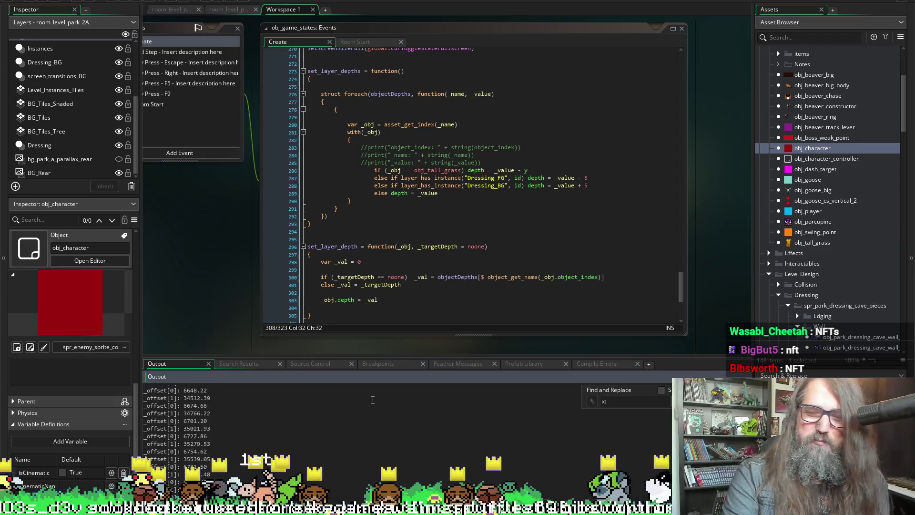
scroll(402, 415, up, 3)
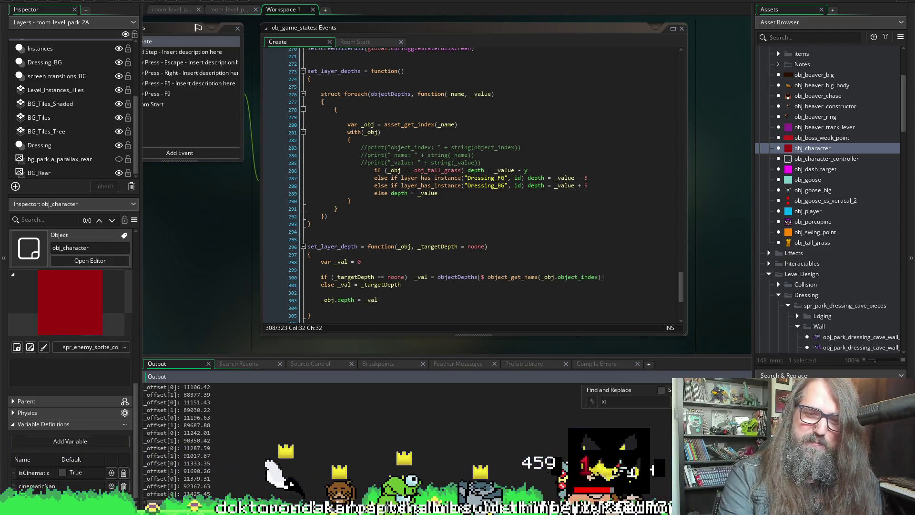
click(292, 418)
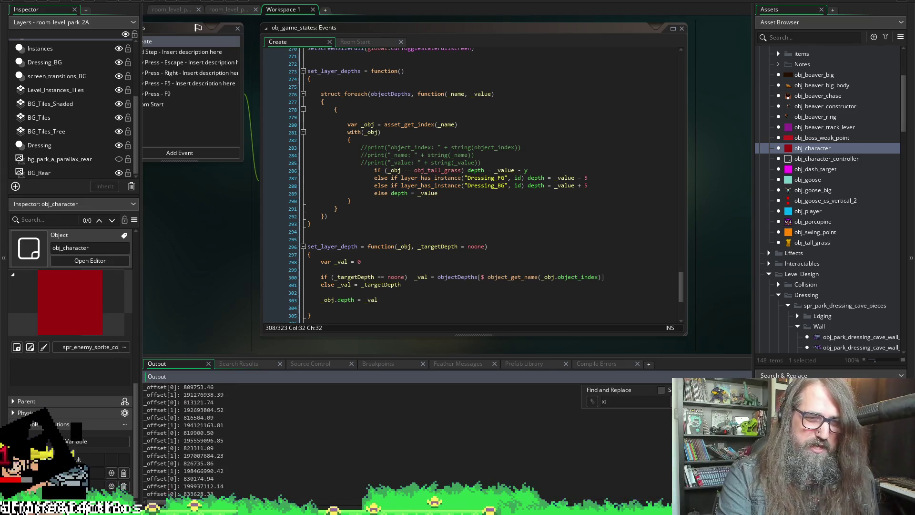
Run the build with F5, shrink the Output dock, and pan to the parallax script windows
key(F5)
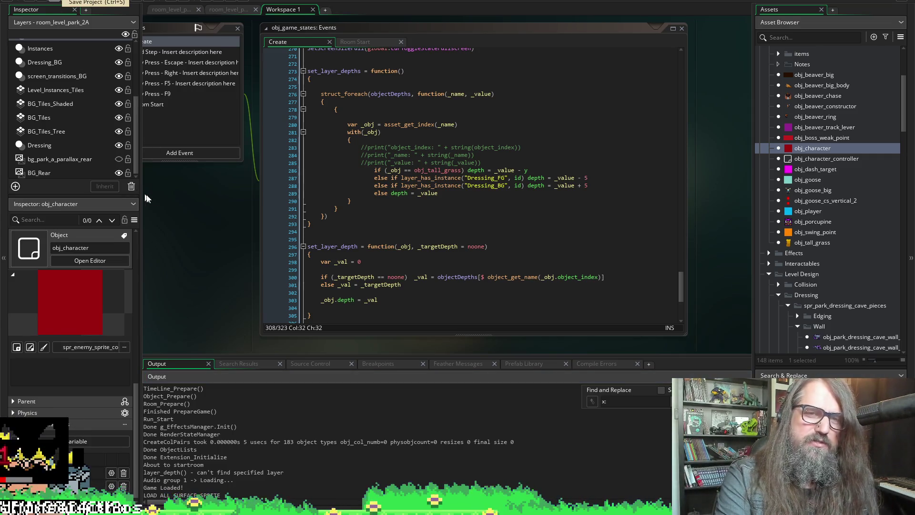
drag(200, 361, 200, 398)
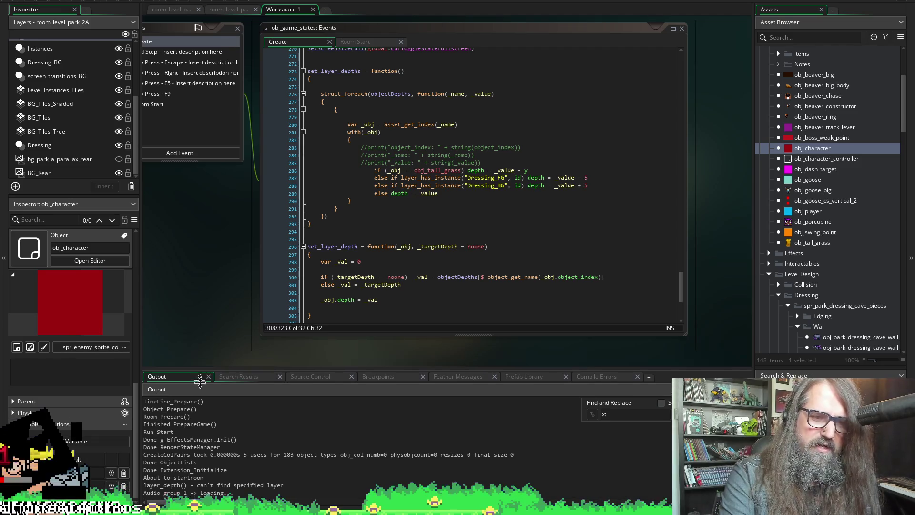
scroll(205, 359, up, 2)
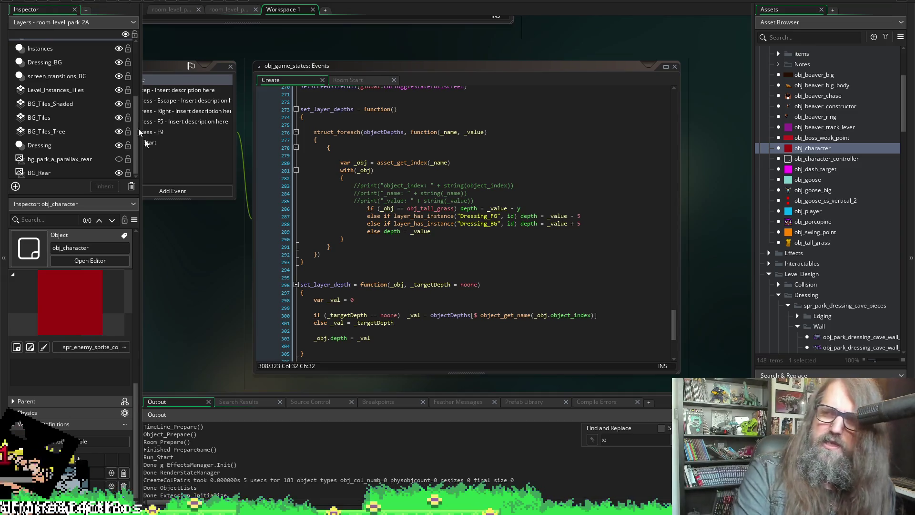
mouse_move(592, 34)
mouse_down()
mouse_move(628, 234)
mouse_move(591, 342)
mouse_move(600, 359)
mouse_up()
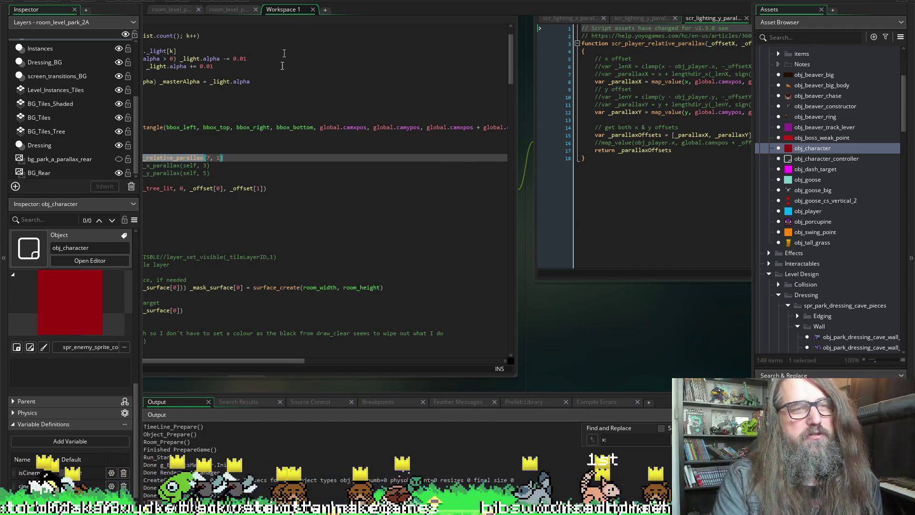
Scroll to the script's map_value offset lines that return _parallaxOffsets
scroll(701, 296, down, 2)
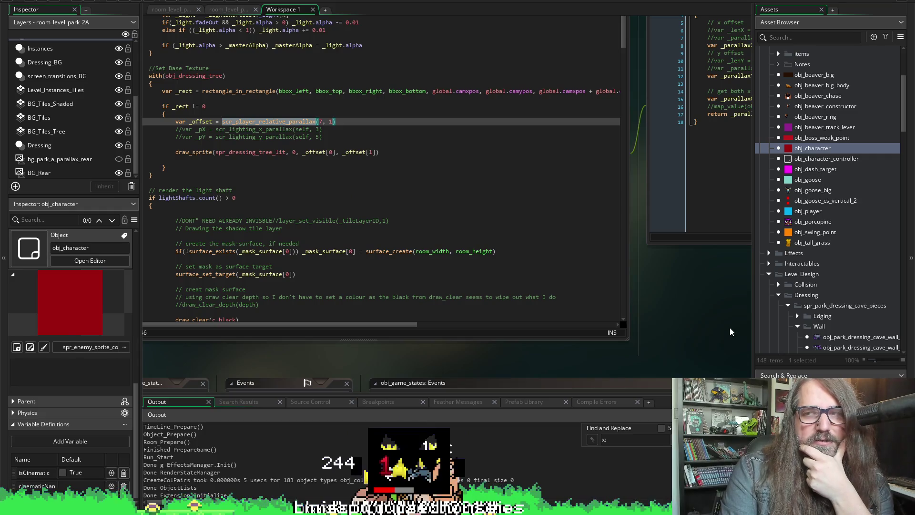
scroll(724, 305, down, 2)
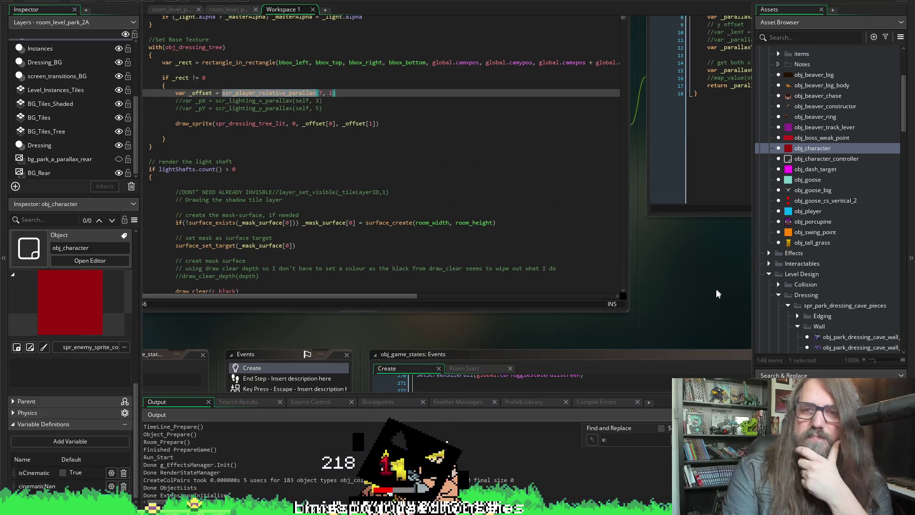
scroll(655, 296, right, 5)
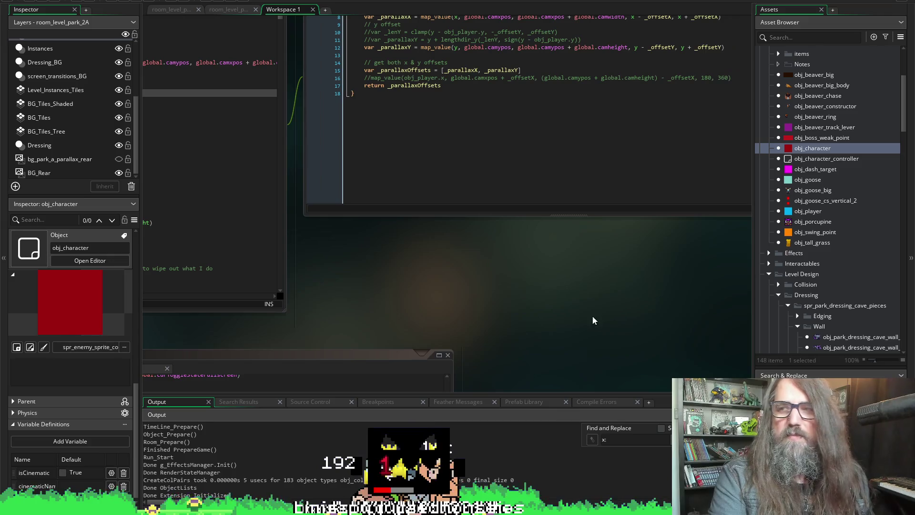
Scroll right past the GameMaker scripts, leaving them for a blank white Paint canvas
scroll(596, 301, right, 2)
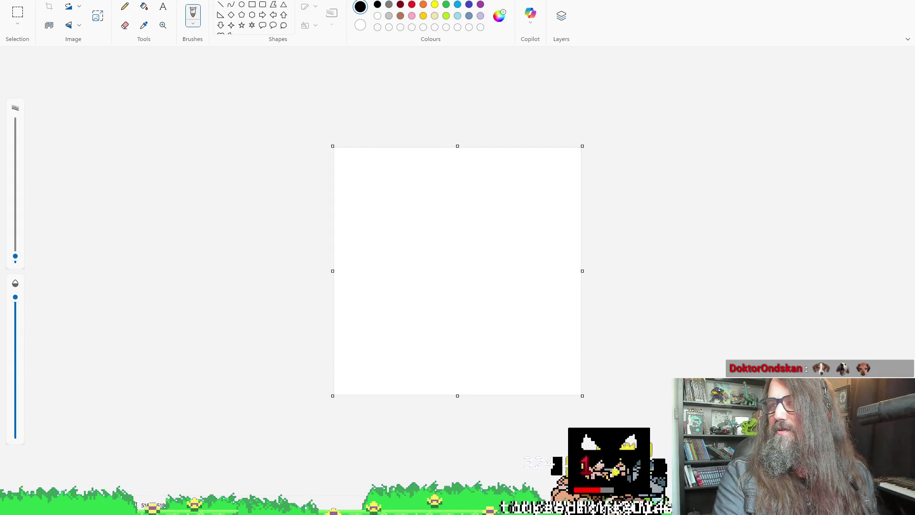
Zoom into the Paint canvas, place a black test dot, and draw the first object as a loop
ctrl+scroll(458, 267, up, 2)
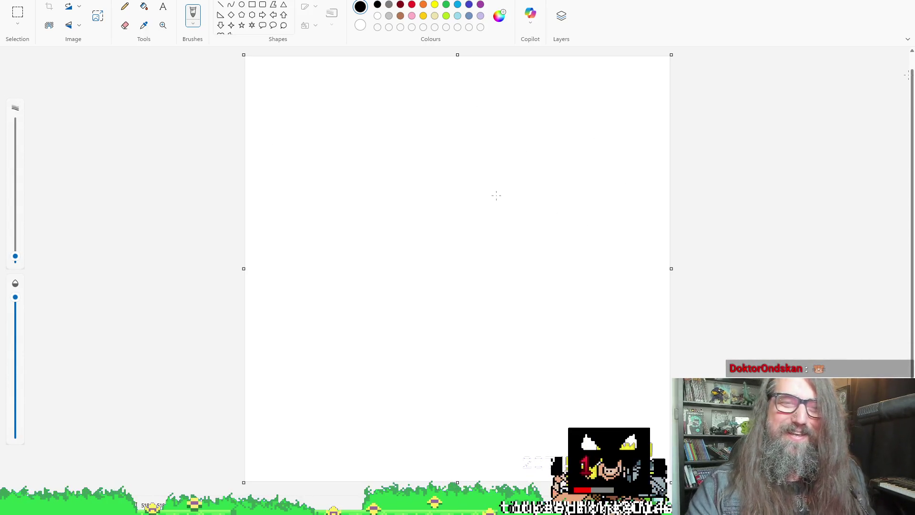
click(419, 147)
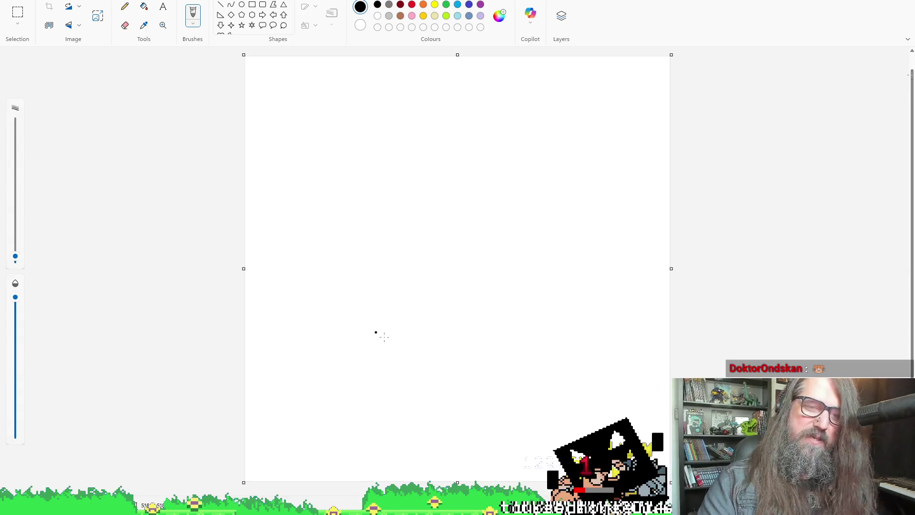
mouse_move(442, 356)
mouse_down()
mouse_move(428, 375)
mouse_move(451, 344)
mouse_move(448, 364)
mouse_up()
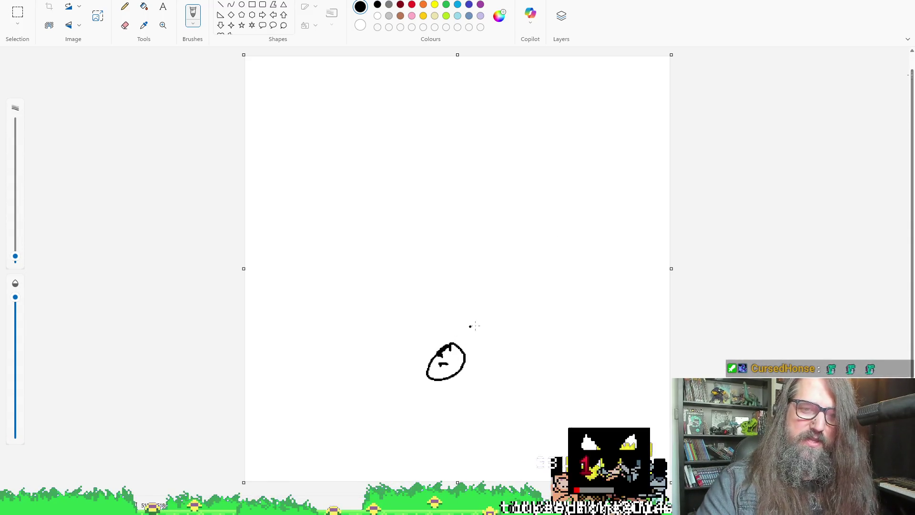
Sketch link lines from the middle node to new objects at the upper right and above
drag(473, 356, 515, 339)
mouse_move(544, 309)
mouse_down()
mouse_move(547, 303)
mouse_move(553, 325)
mouse_move(560, 316)
mouse_up()
mouse_move(423, 364)
mouse_down()
mouse_move(321, 334)
mouse_move(350, 324)
mouse_move(336, 309)
mouse_move(345, 329)
mouse_up()
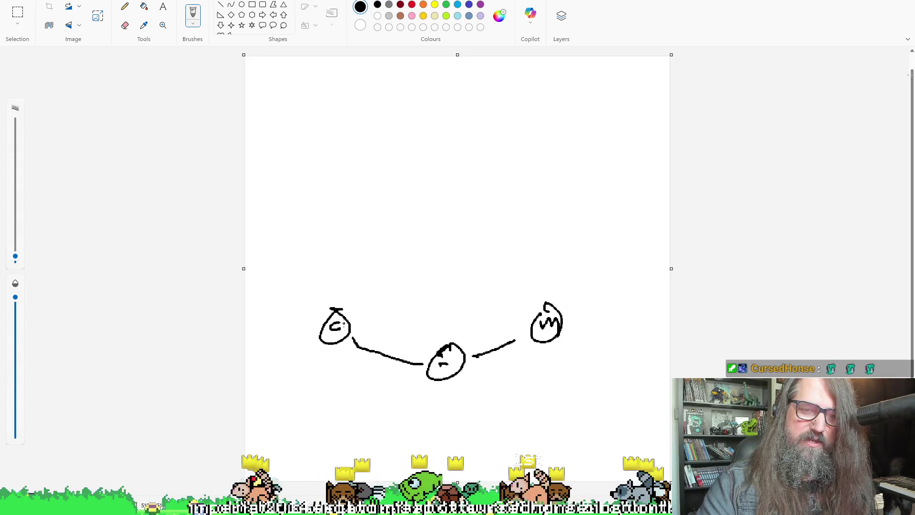
drag(443, 343, 427, 264)
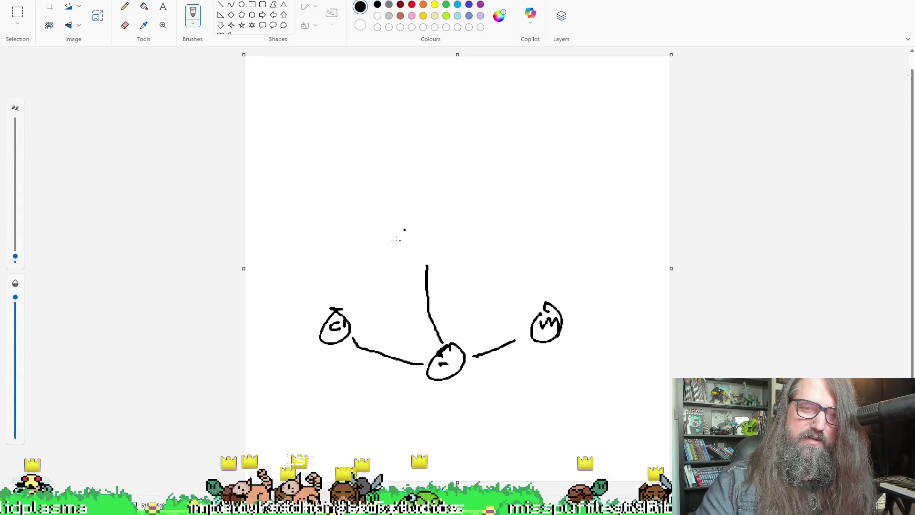
mouse_move(432, 227)
mouse_down()
mouse_move(420, 222)
mouse_move(416, 246)
mouse_move(484, 223)
mouse_move(405, 220)
mouse_move(389, 197)
mouse_up()
mouse_move(396, 244)
mouse_down()
mouse_move(315, 232)
mouse_move(336, 242)
mouse_move(334, 217)
mouse_up()
Circle the m mark, write and circle an A, add a circled c node, and undo a stray stroke
mouse_move(383, 172)
mouse_down()
mouse_move(371, 189)
mouse_move(389, 193)
mouse_up()
mouse_move(372, 186)
mouse_down()
mouse_move(391, 183)
mouse_move(377, 164)
mouse_up()
mouse_move(517, 208)
mouse_down()
mouse_move(534, 228)
mouse_move(518, 196)
mouse_up()
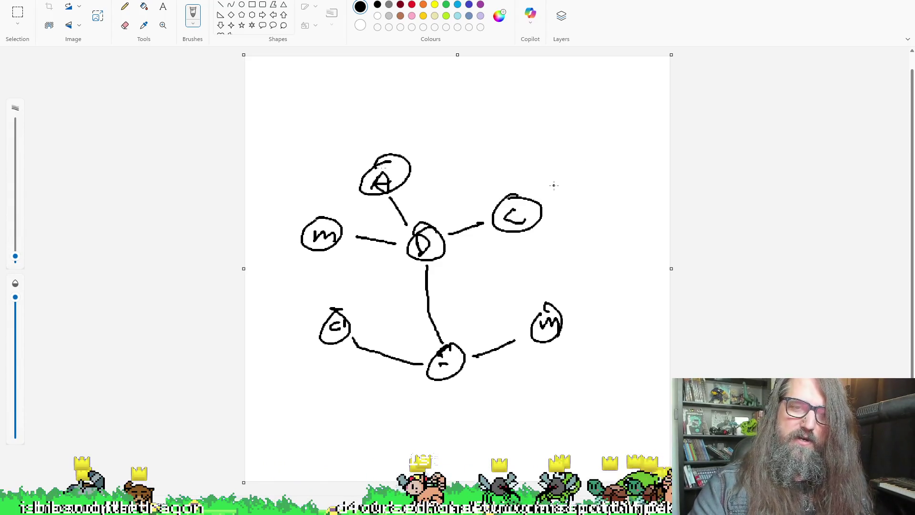
drag(545, 192, 561, 184)
key(ctrl+z)
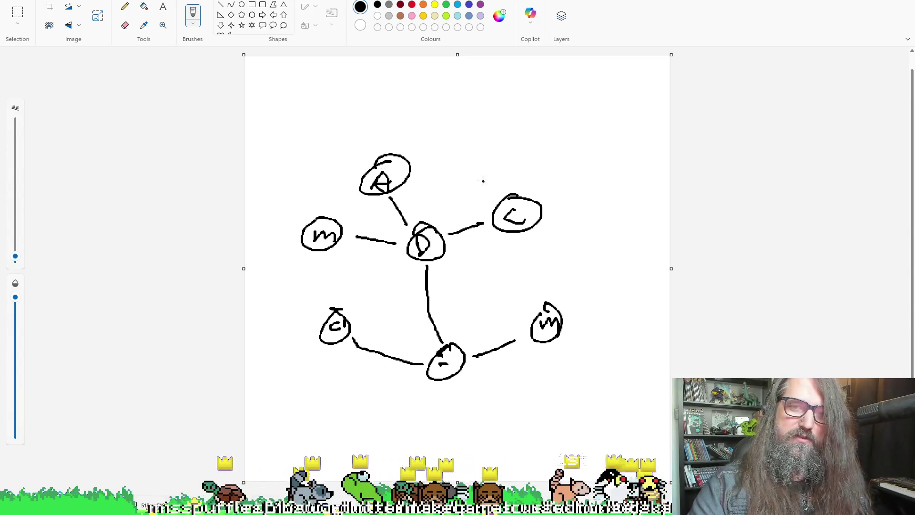
Link the lower node down to a new A node, joined to circled b and L nodes
mouse_move(471, 385)
mouse_down()
mouse_move(514, 425)
mouse_move(508, 393)
mouse_up()
drag(488, 426, 410, 444)
drag(406, 412, 403, 451)
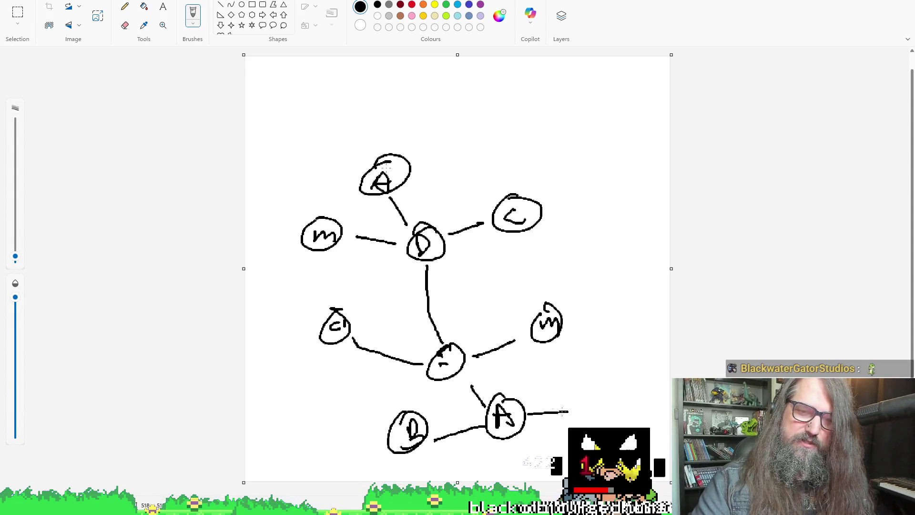
mouse_move(580, 385)
mouse_down()
mouse_move(606, 413)
mouse_move(569, 375)
mouse_move(571, 411)
mouse_up()
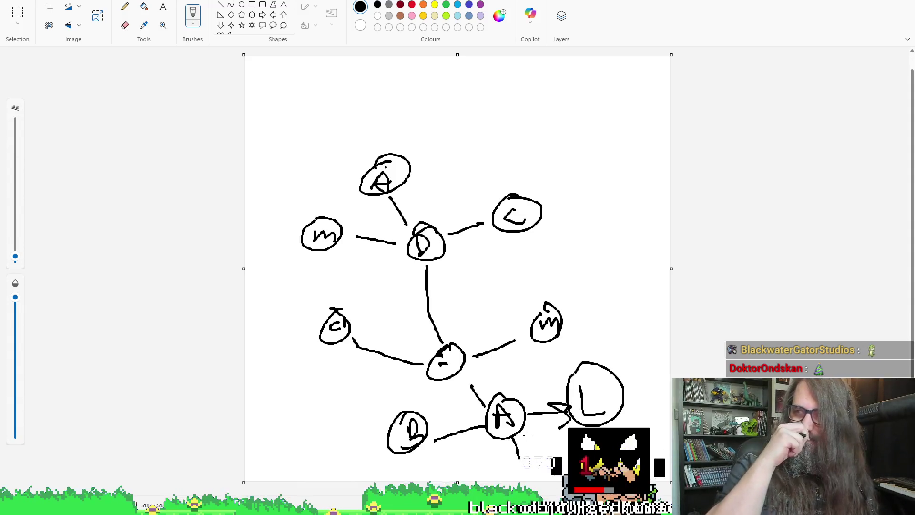
click(570, 145)
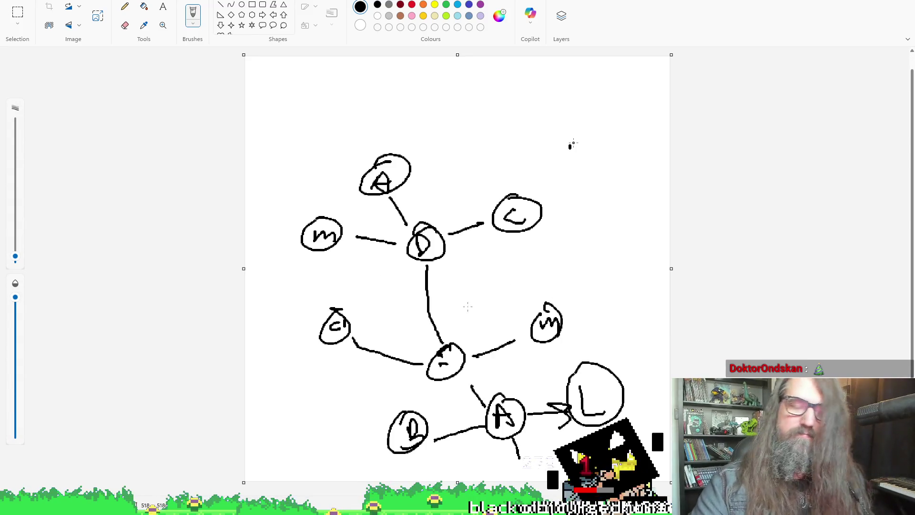
mouse_move(424, 309)
mouse_down()
mouse_move(406, 233)
mouse_move(395, 244)
mouse_up()
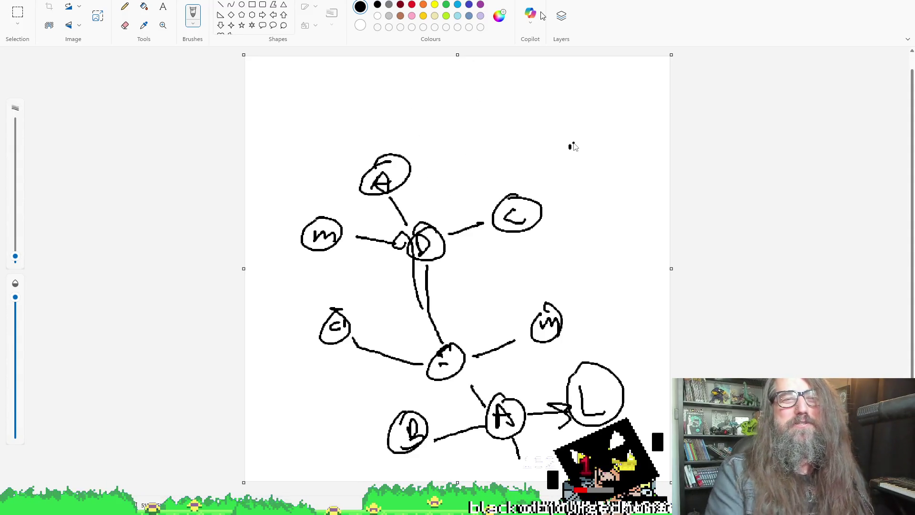
scroll(477, 286, up, 2)
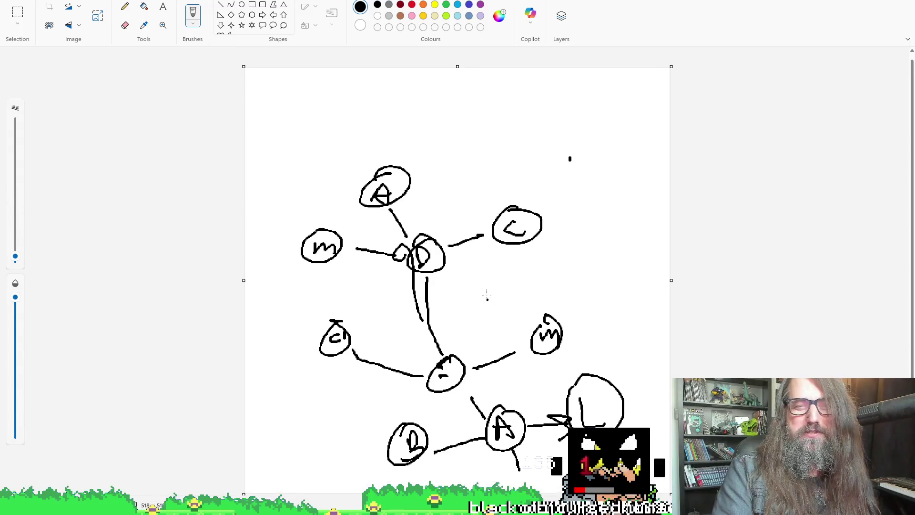
Undo the stray loop and circle small in-between nodes on the m–D, D–C and A–D links
key(ctrl+z)
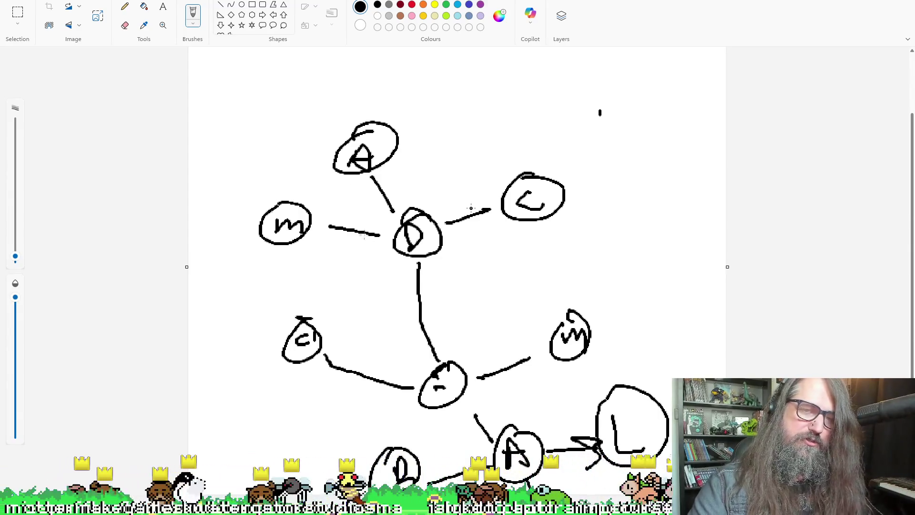
mouse_move(355, 217)
mouse_down()
mouse_move(343, 224)
mouse_move(341, 248)
mouse_up()
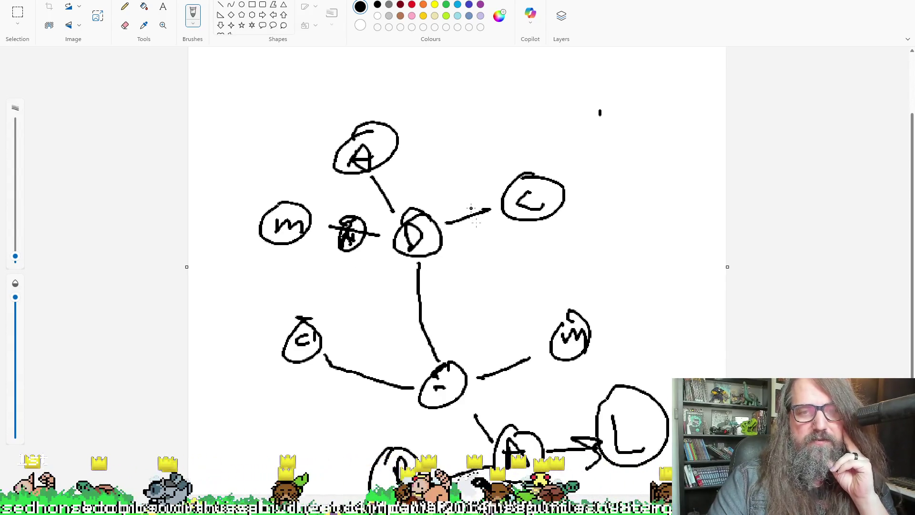
drag(472, 212, 472, 195)
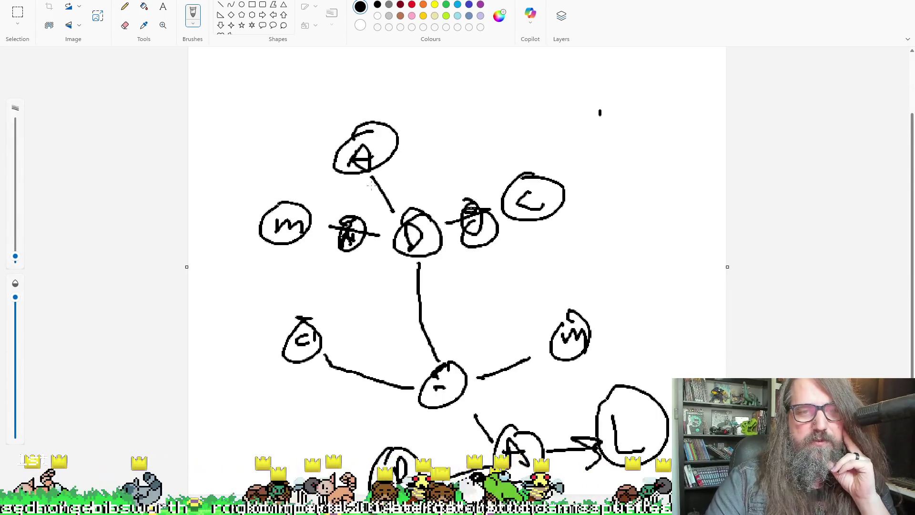
drag(381, 179, 378, 181)
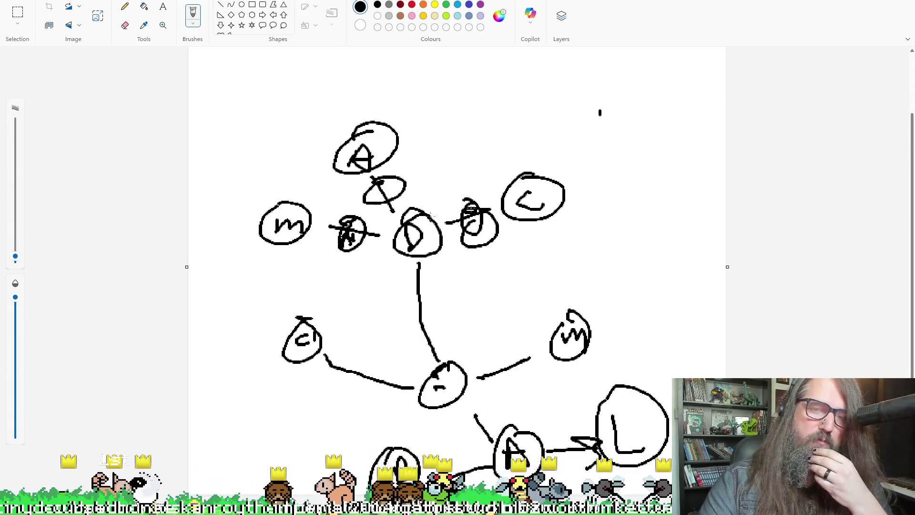
Draw a P circle at the page top linked to D, plus a node left of the lower node
mouse_move(500, 80)
mouse_down()
mouse_move(492, 78)
mouse_move(491, 100)
mouse_move(494, 91)
mouse_up()
mouse_move(419, 210)
mouse_down()
mouse_move(493, 117)
mouse_move(501, 142)
mouse_move(476, 161)
mouse_up()
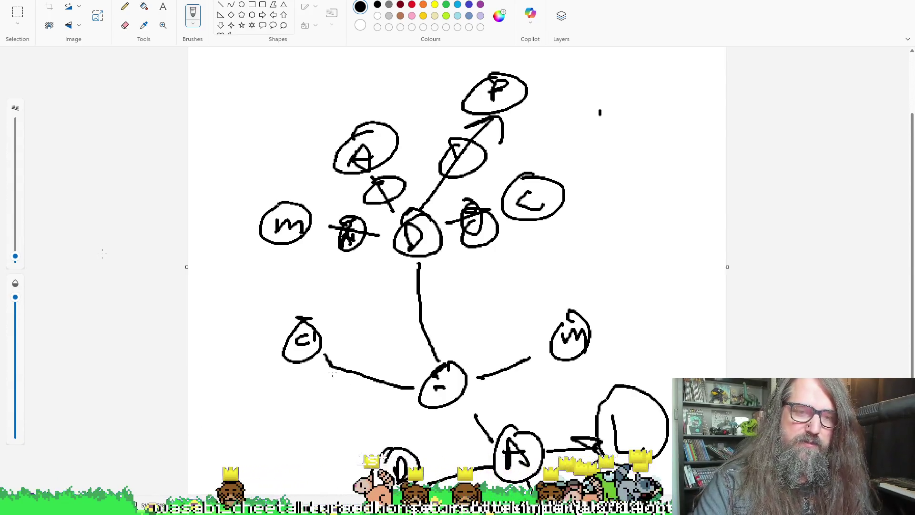
drag(362, 373, 381, 355)
Circle a node on the link toward m, then return to GameMaker's parallax script
mouse_move(529, 351)
mouse_down()
mouse_move(506, 364)
mouse_move(532, 347)
mouse_up()
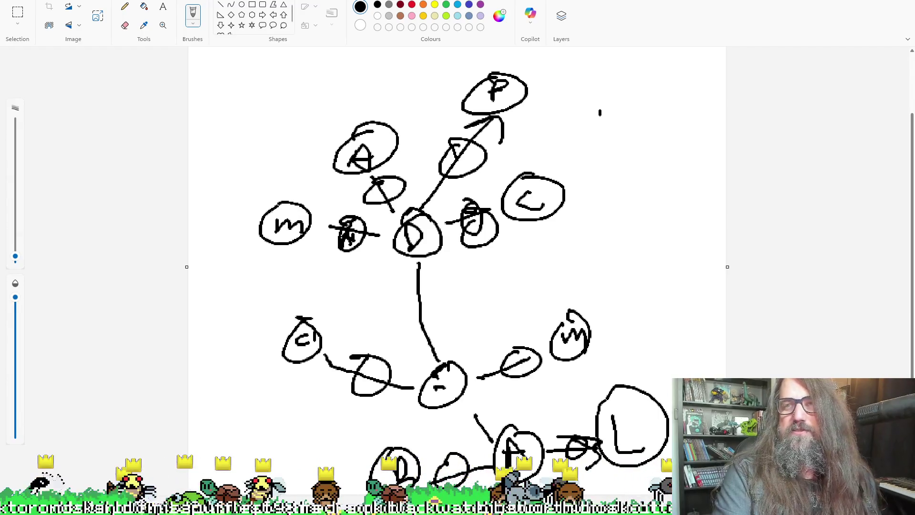
key(alt+Tab)
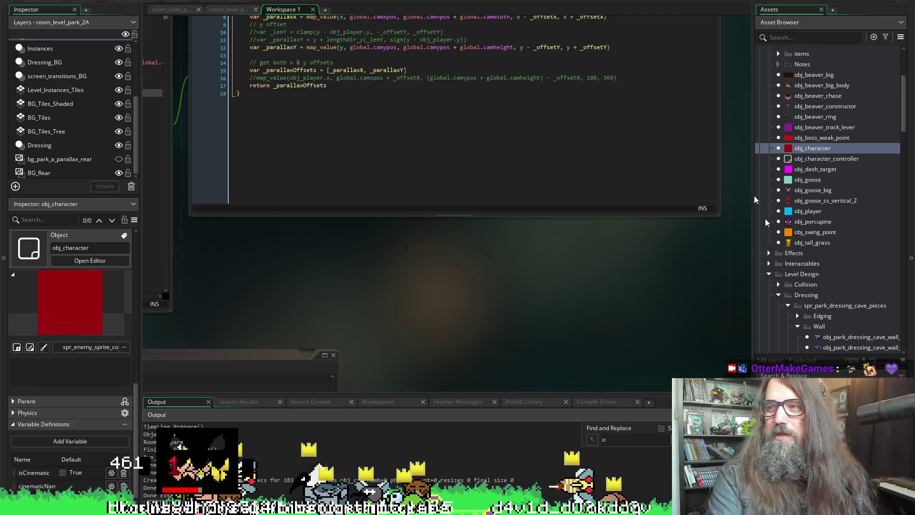
Read to the end of scr_player_relative_parallax, then pan over to the set_layer_depths code
scroll(465, 302, up, 3)
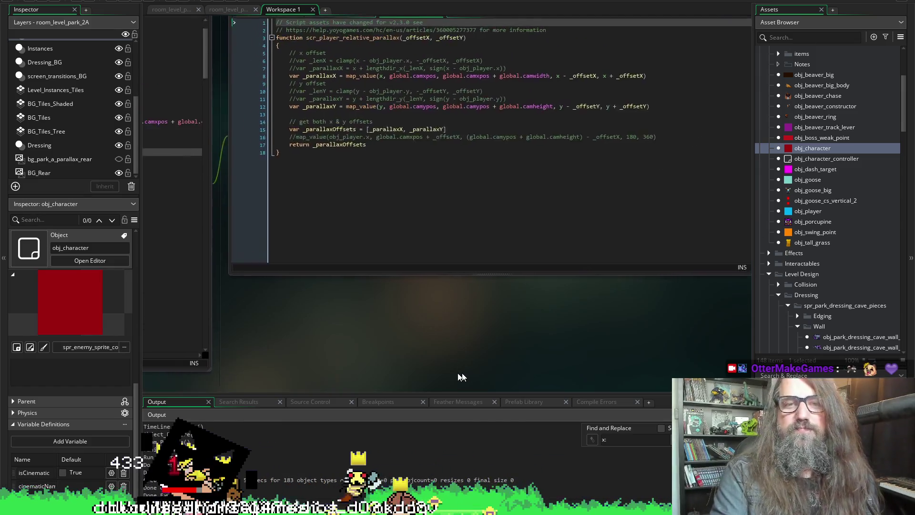
mouse_move(386, 343)
mouse_down()
mouse_move(680, 300)
mouse_move(418, 239)
mouse_up()
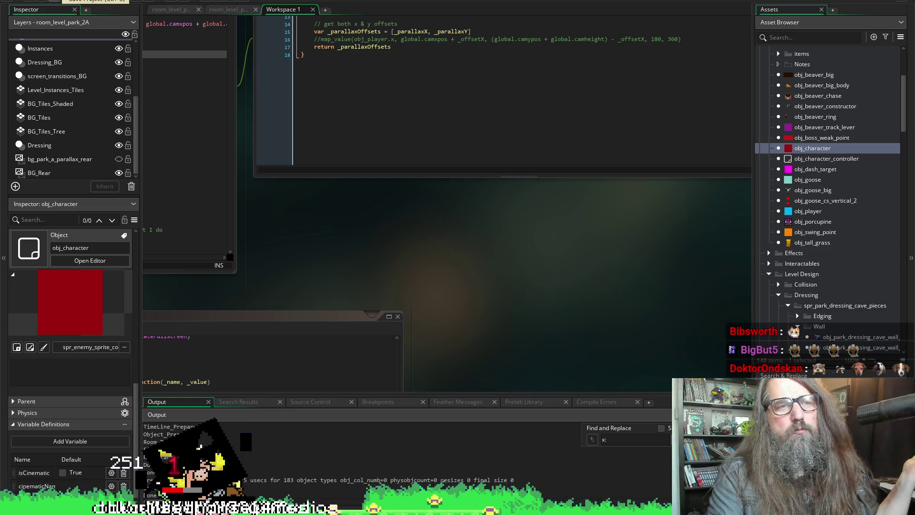
mouse_move(516, 313)
mouse_down()
mouse_move(387, 332)
mouse_move(456, 310)
mouse_up()
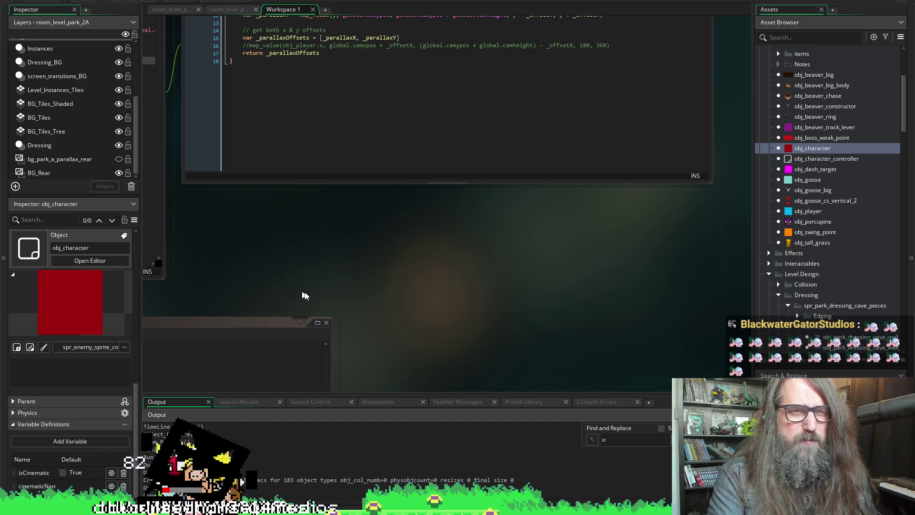
scroll(301, 292, up, 1)
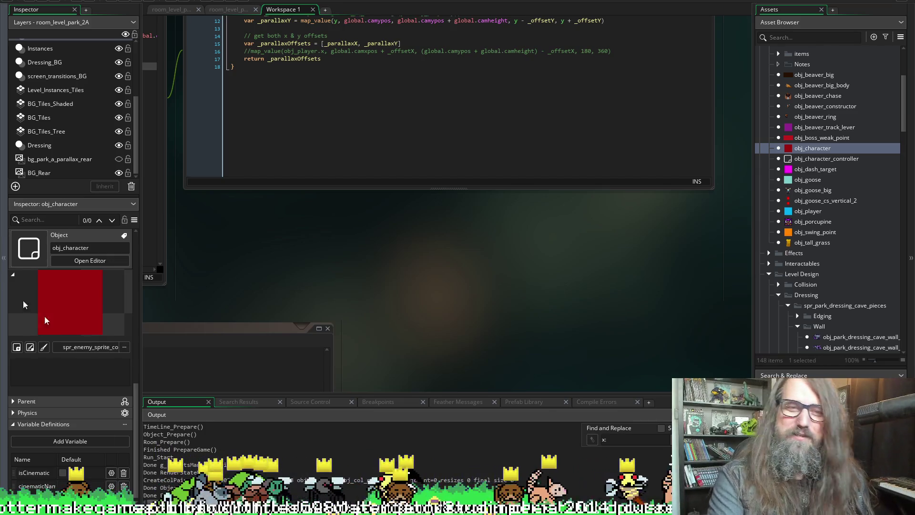
scroll(565, 233, down, 5)
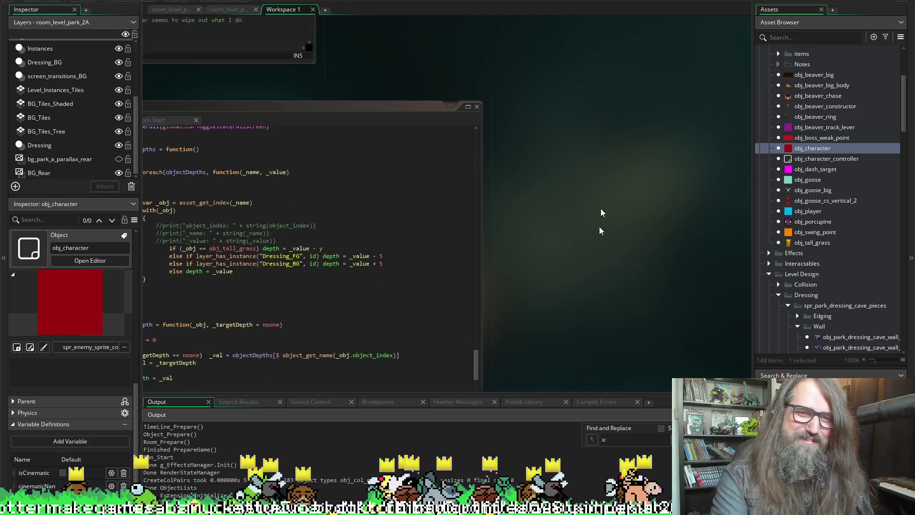
Scroll to the depth code and highlight the Dressing_FG offset on line 287 and default depth line 289
scroll(581, 215, down, 5)
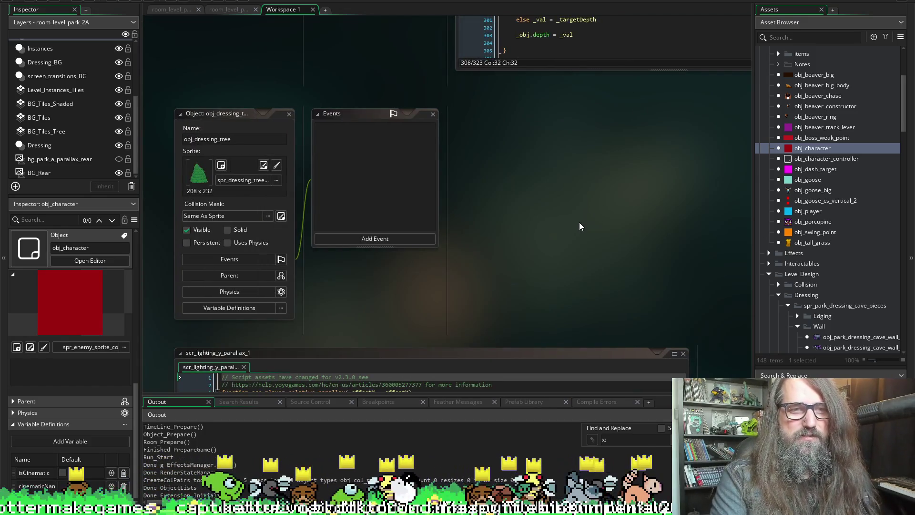
scroll(580, 222, right, 5)
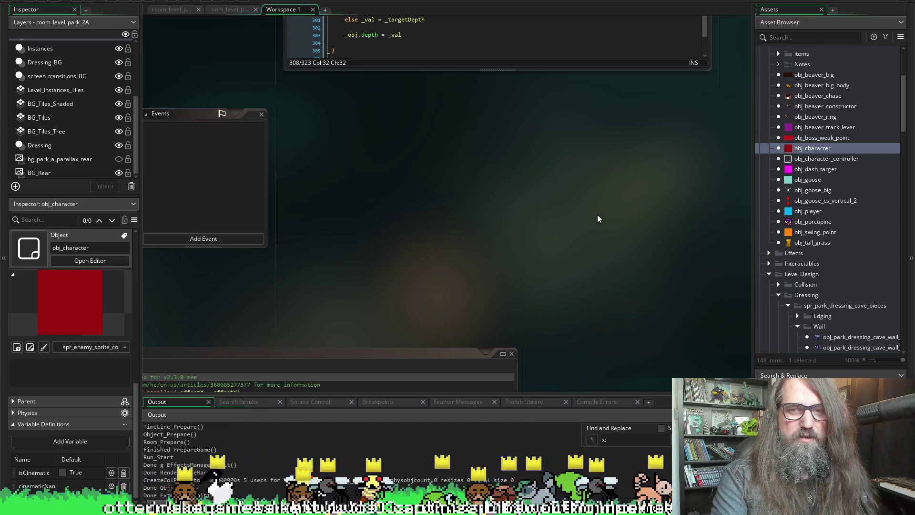
scroll(655, 276, up, 5)
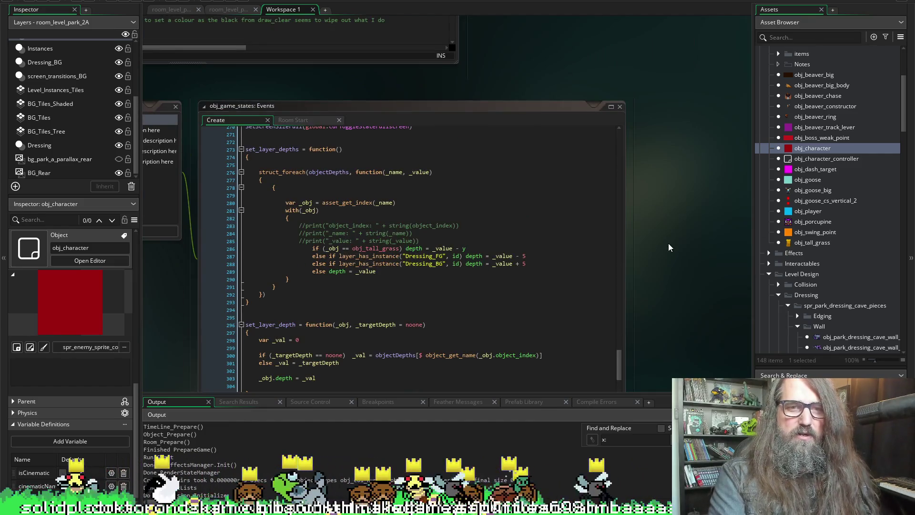
scroll(470, 71, left, 5)
scroll(372, 296, down, 3)
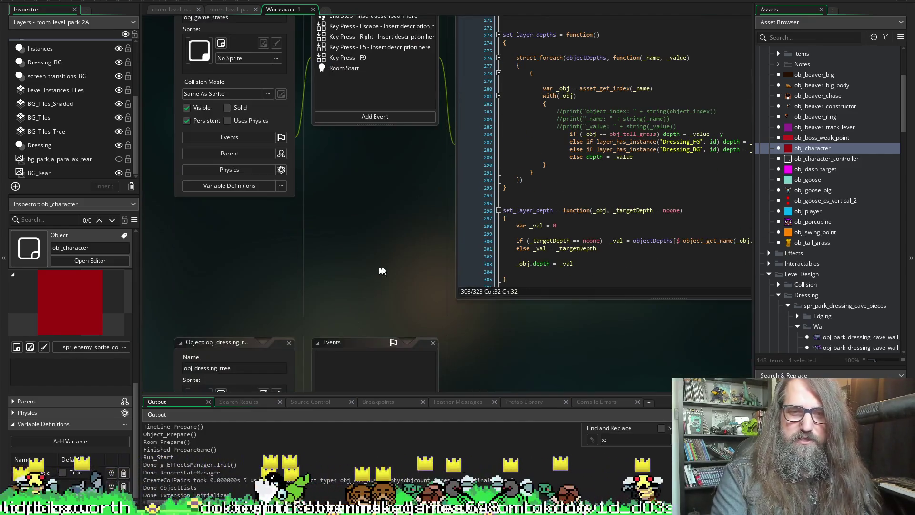
scroll(508, 355, up, 2)
scroll(509, 355, right, 4)
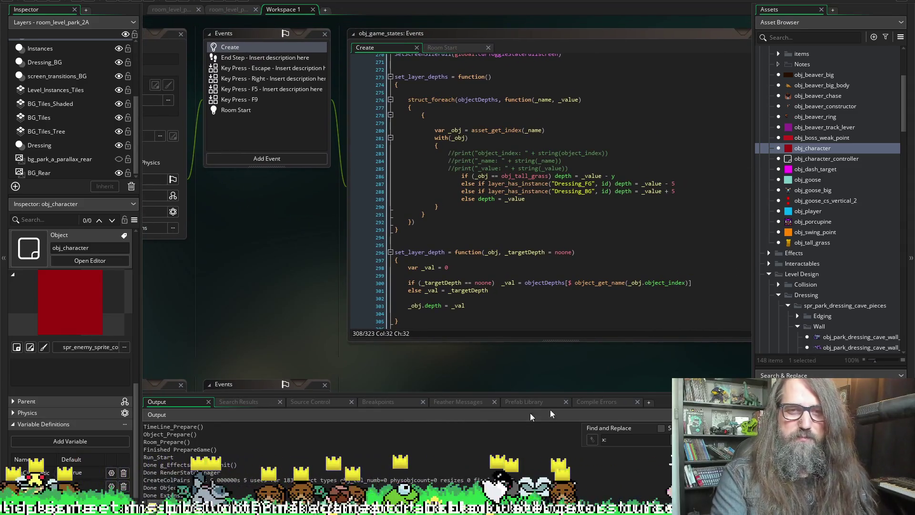
scroll(567, 374, right, 1)
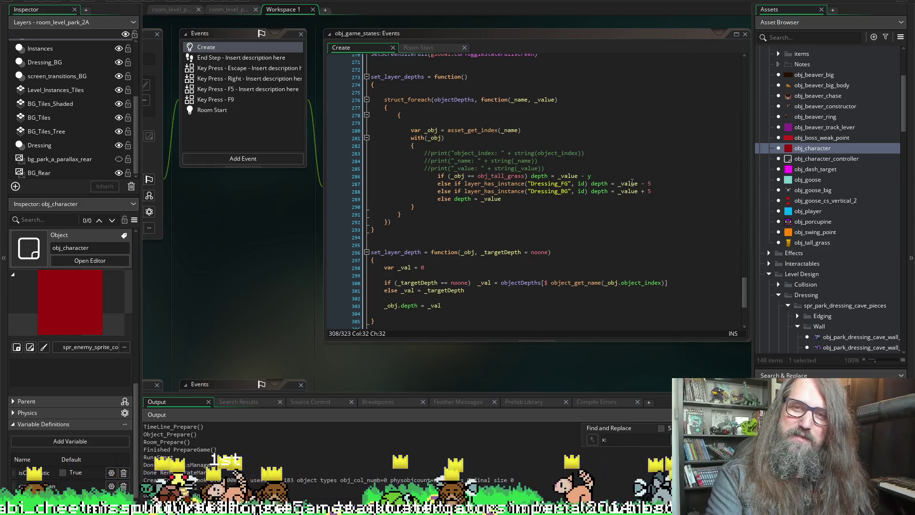
drag(608, 185, 700, 180)
click(599, 184)
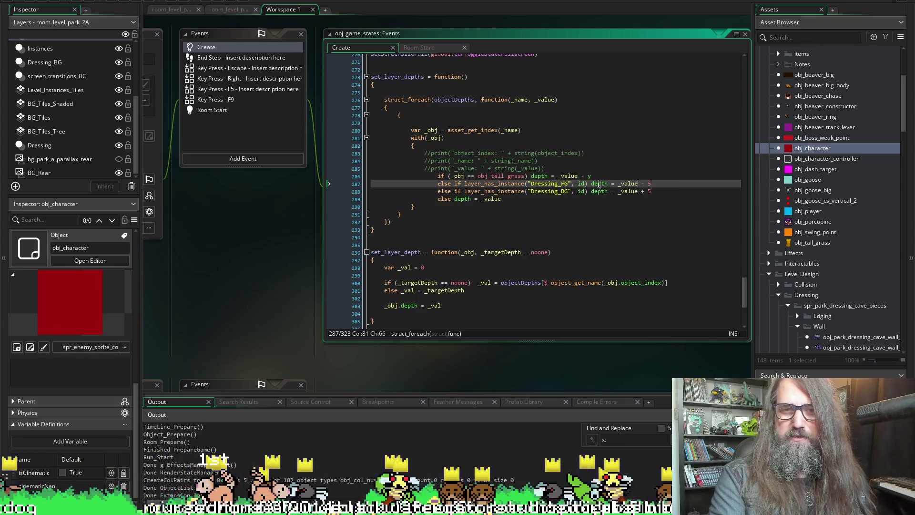
click(627, 197)
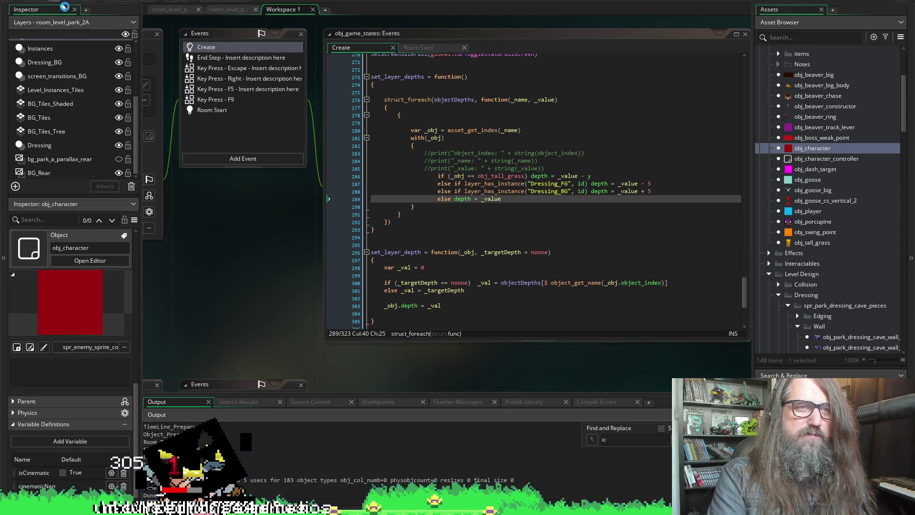
Pan the workspace to centre the set_layer_depths and set_layer_depth code windows
scroll(420, 357, right, 1)
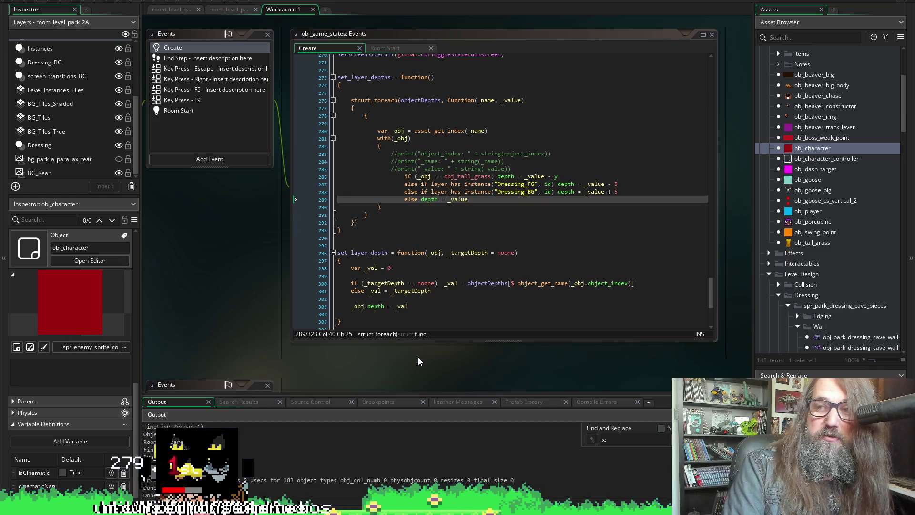
drag(419, 356, 399, 362)
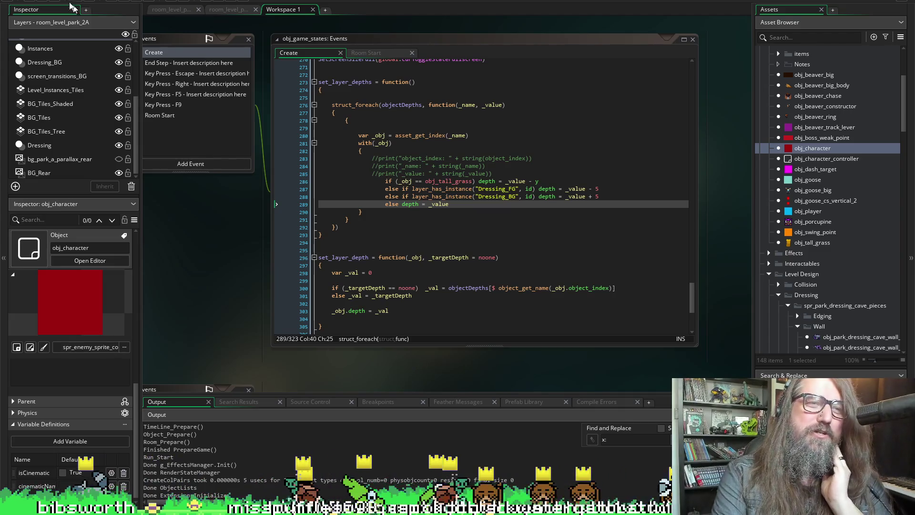
mouse_move(432, 370)
mouse_down()
mouse_move(517, 347)
mouse_move(413, 357)
mouse_move(589, 322)
mouse_move(559, 316)
mouse_move(462, 228)
mouse_up()
Pan the workspace to centre the scr_lighting_x_parallax script for reading
scroll(579, 181, up, 5)
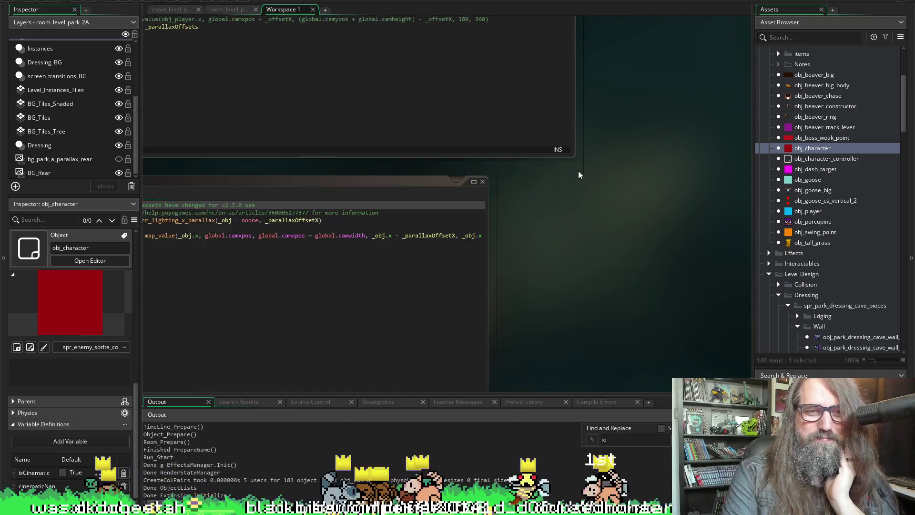
drag(490, 323, 519, 302)
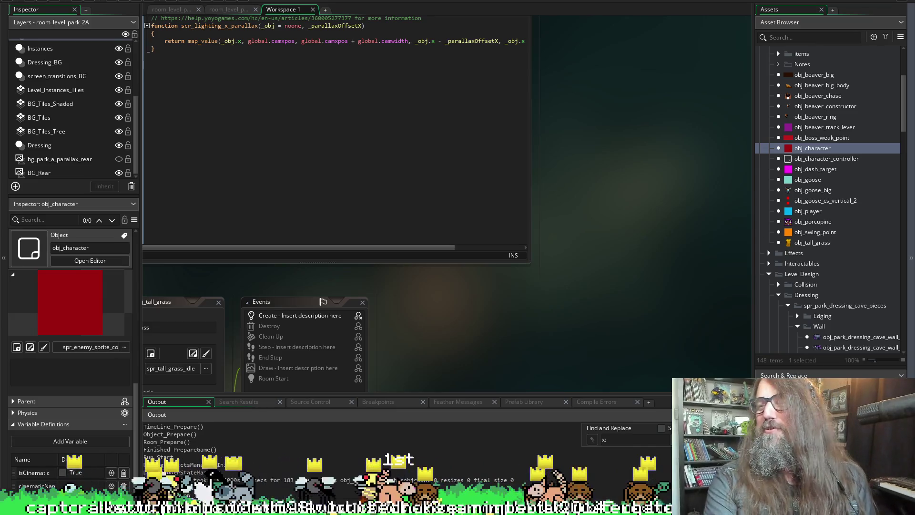
click(439, 201)
mouse_move(674, 331)
mouse_down()
mouse_move(601, 321)
mouse_move(658, 331)
mouse_up()
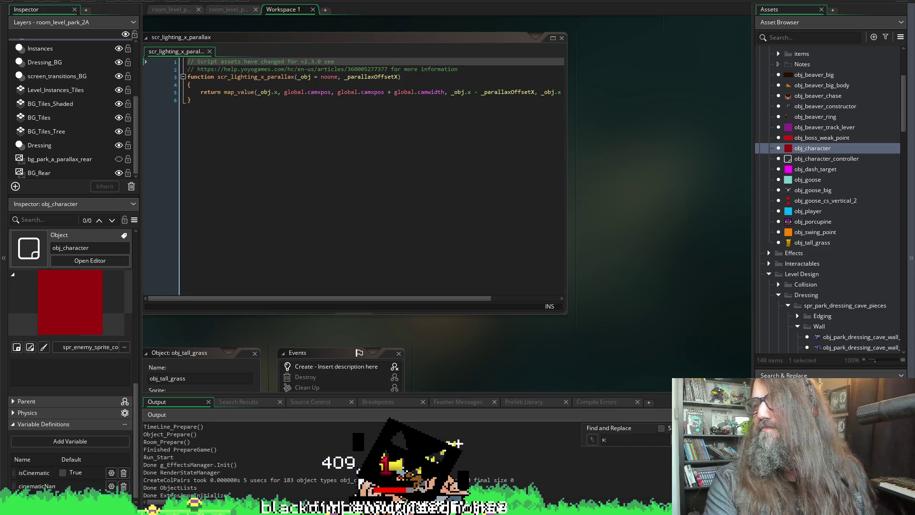
mouse_move(558, 348)
mouse_down()
mouse_move(544, 340)
mouse_move(666, 336)
mouse_move(651, 358)
mouse_up()
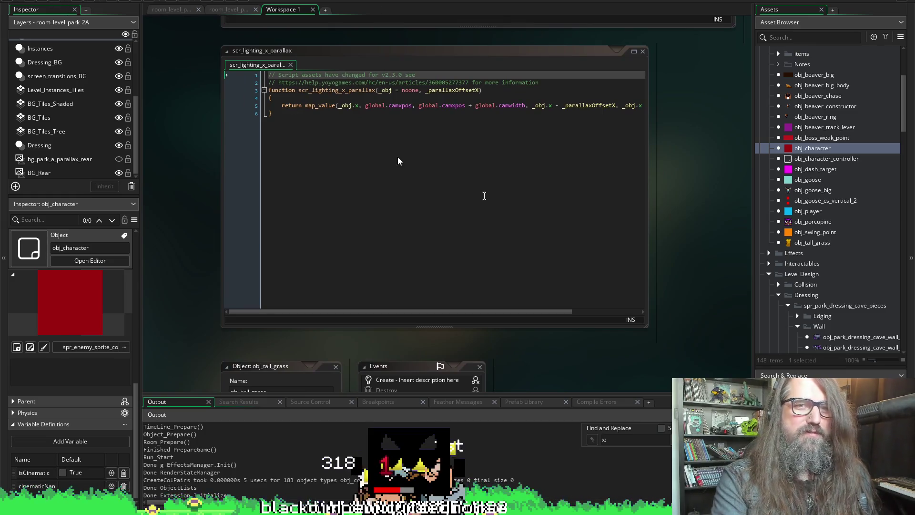
Move the parallax script aside to show obj_character's parent settings and child objects
mouse_move(688, 231)
mouse_down()
mouse_move(556, 327)
mouse_move(596, 276)
mouse_up()
scroll(594, 267, down, 15)
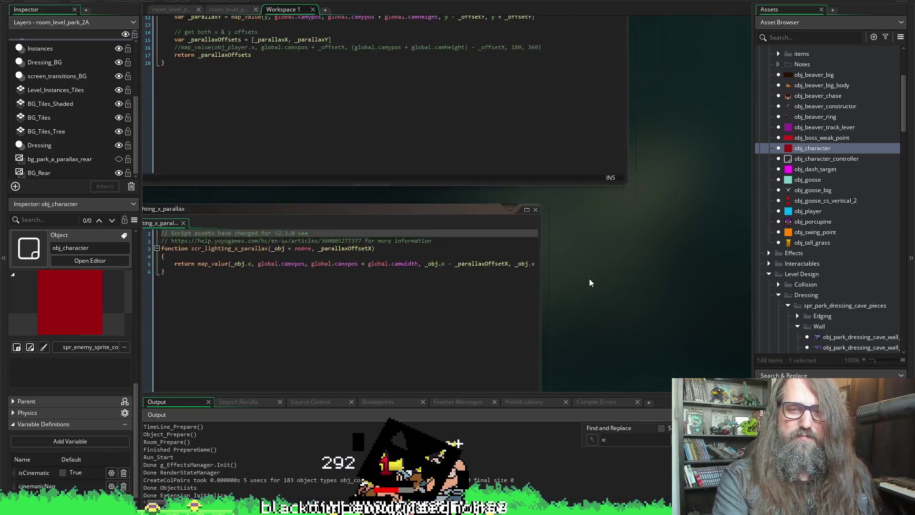
scroll(532, 247, down, 9)
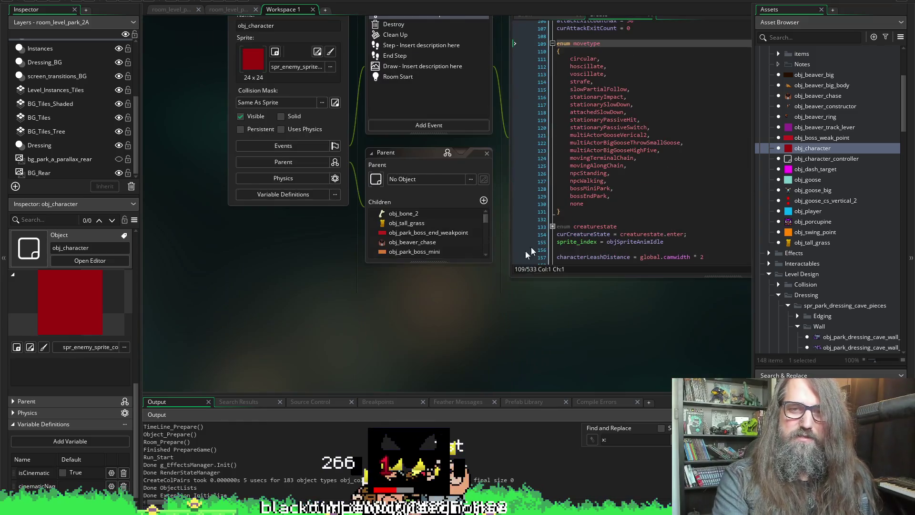
Scroll to obj_tall_grass's Parent set to obj_character, then to the scr_lighting_x_parallax code
scroll(491, 279, right, 10)
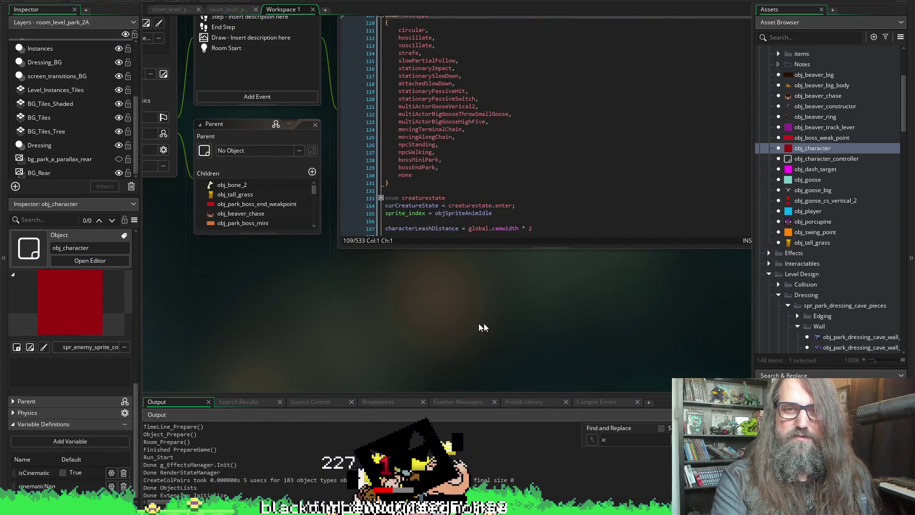
scroll(709, 310, up, 8)
scroll(693, 268, down, 6)
scroll(620, 257, right, 5)
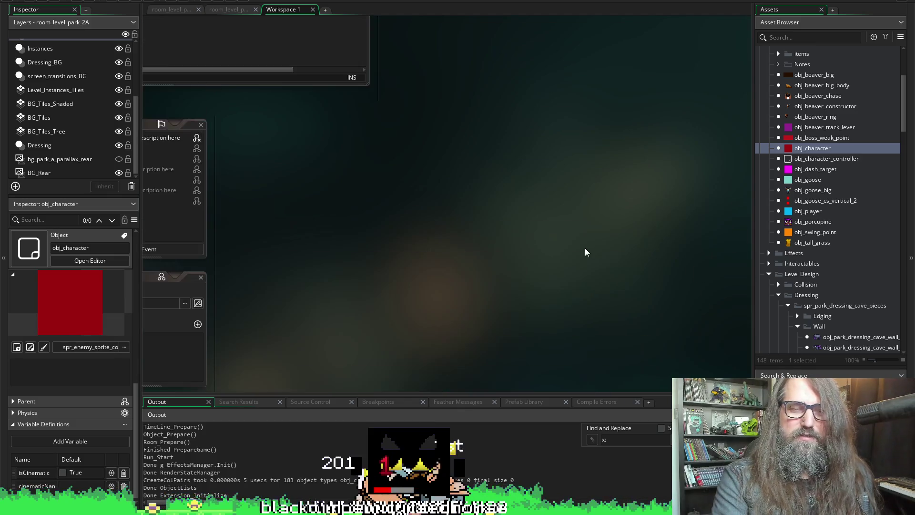
scroll(592, 248, left, 4)
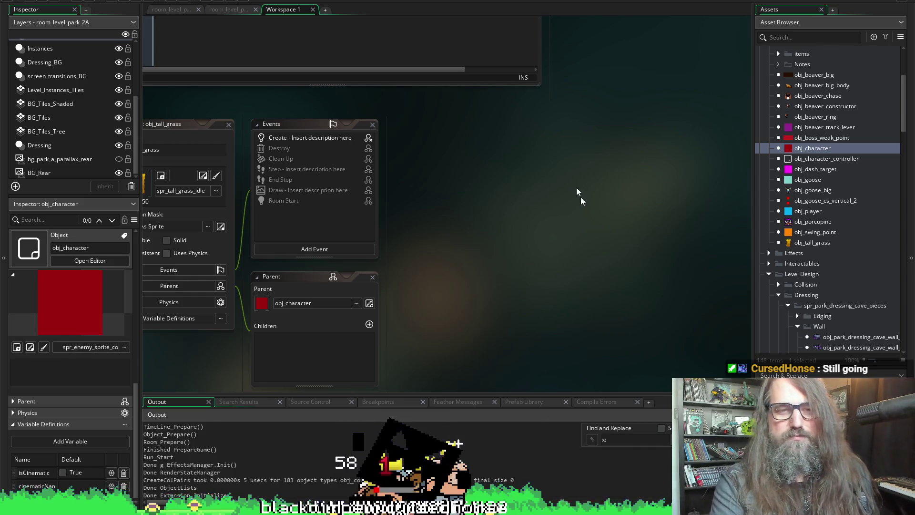
scroll(580, 207, down, 2)
scroll(659, 149, left, 5)
scroll(627, 143, right, 2)
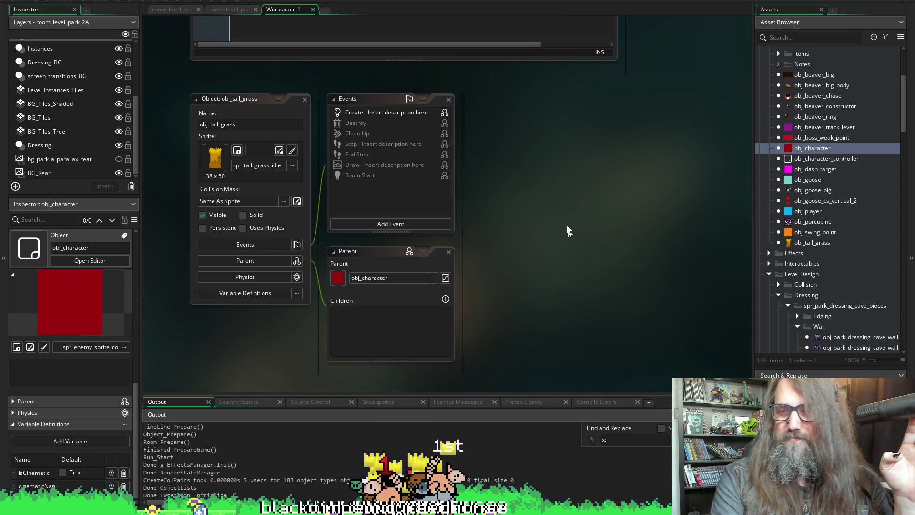
scroll(564, 298, up, 3)
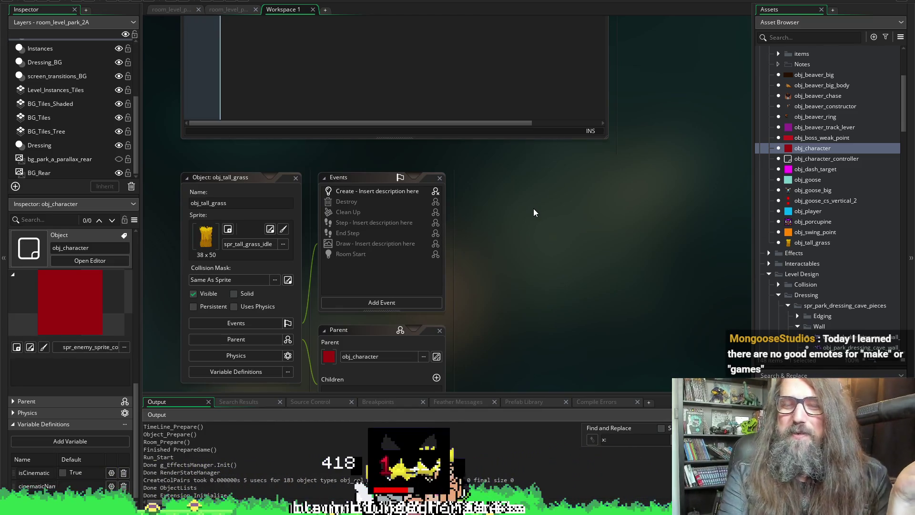
scroll(547, 277, up, 4)
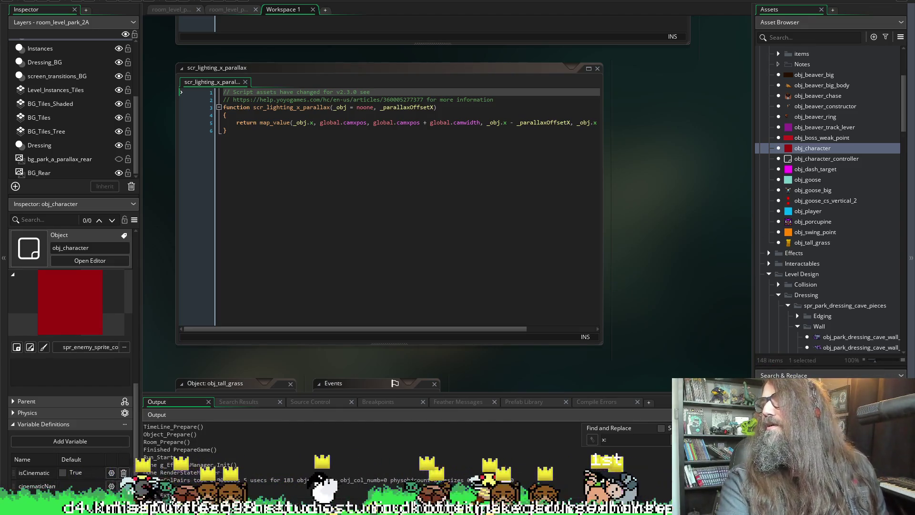
Return to the workspace and scroll across scr_lighting_x_parallax to read its line endings
key(alt+Tab)
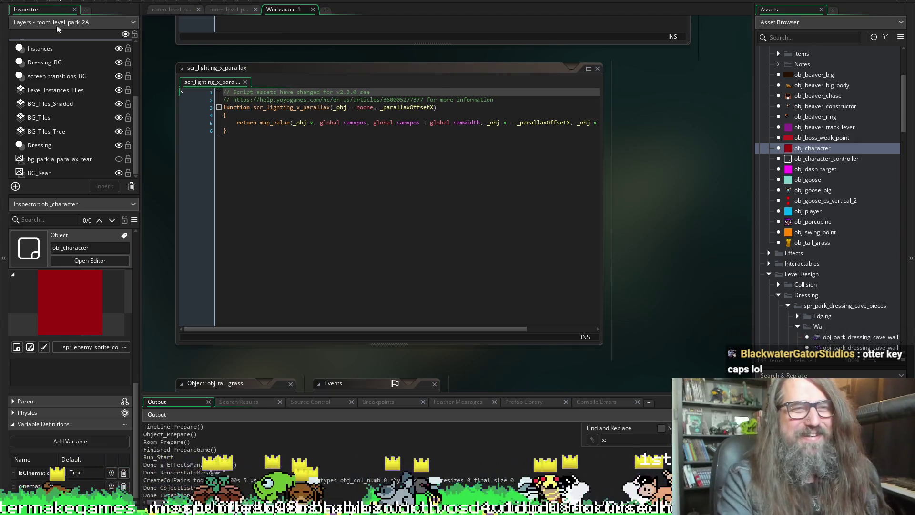
scroll(699, 170, right, 2)
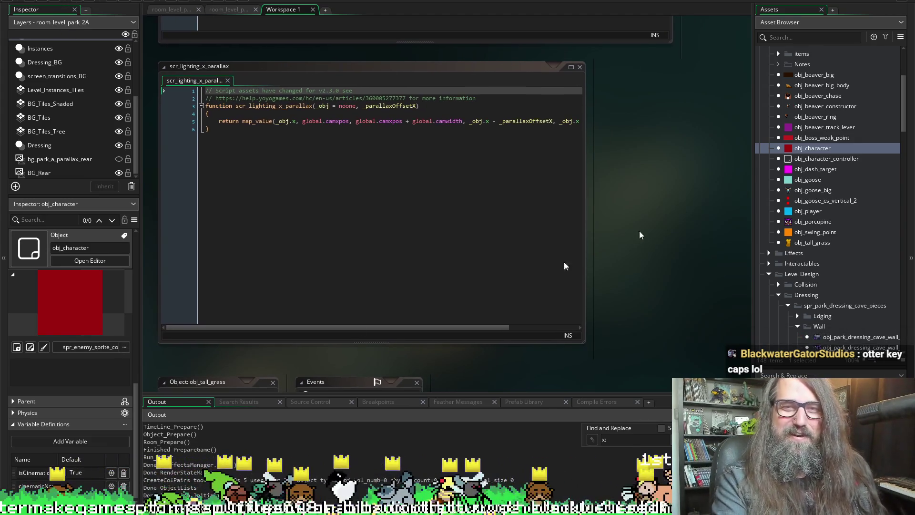
click(308, 327)
mouse_move(300, 329)
mouse_down()
mouse_move(354, 331)
mouse_move(261, 332)
mouse_up()
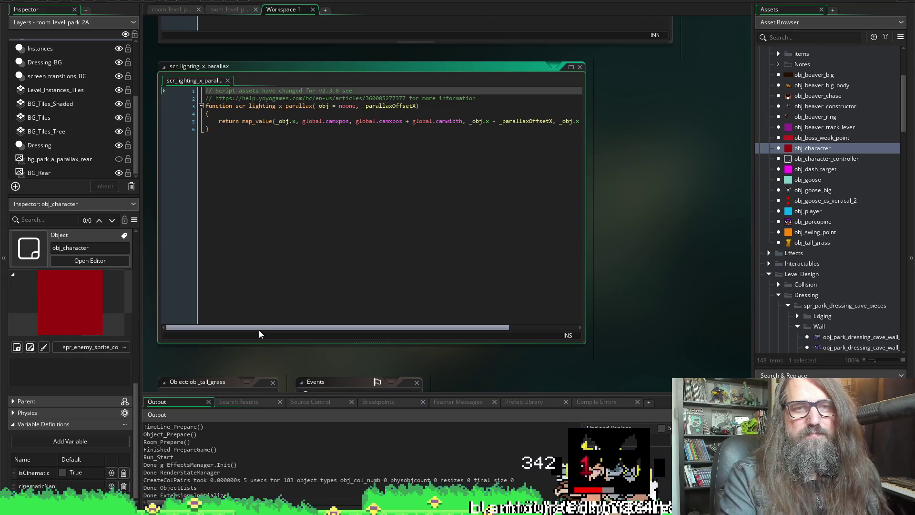
mouse_move(259, 330)
mouse_down()
mouse_move(430, 330)
mouse_move(517, 215)
mouse_up()
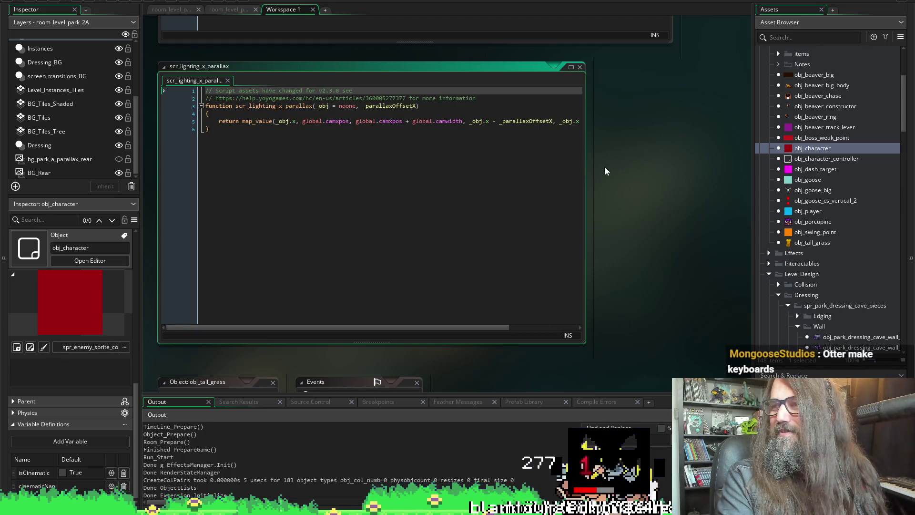
Close scr_lighting_x_parallax and scroll up to scr_lighting_y_parallax_1 with scr_player_relative_parallax
scroll(628, 183, up, 4)
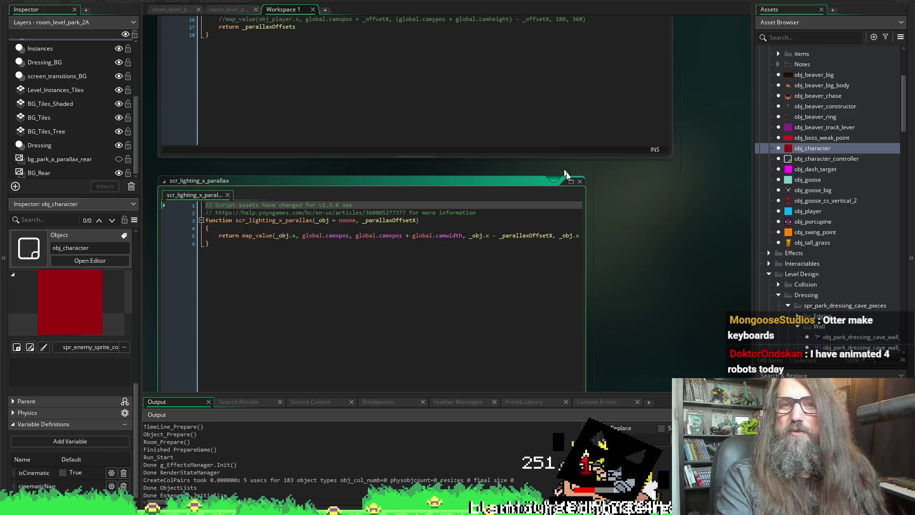
click(580, 181)
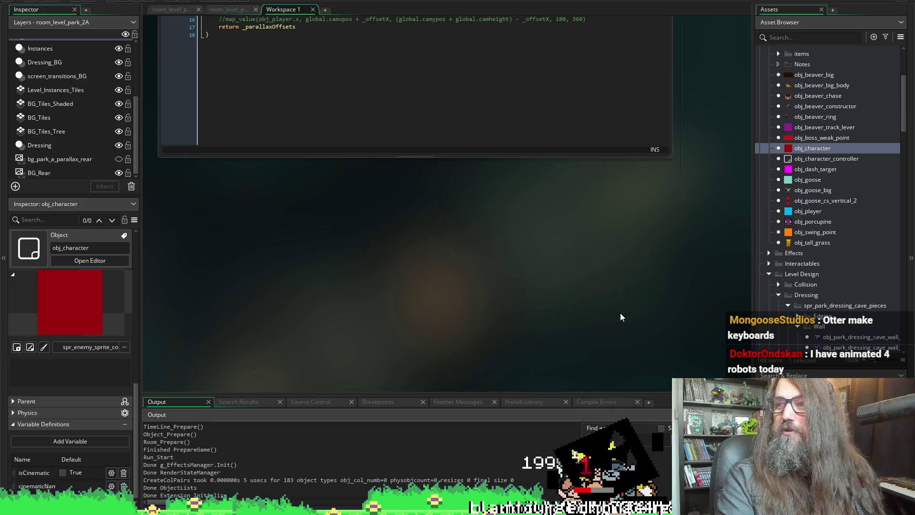
scroll(616, 302, up, 2)
scroll(616, 302, up, 4)
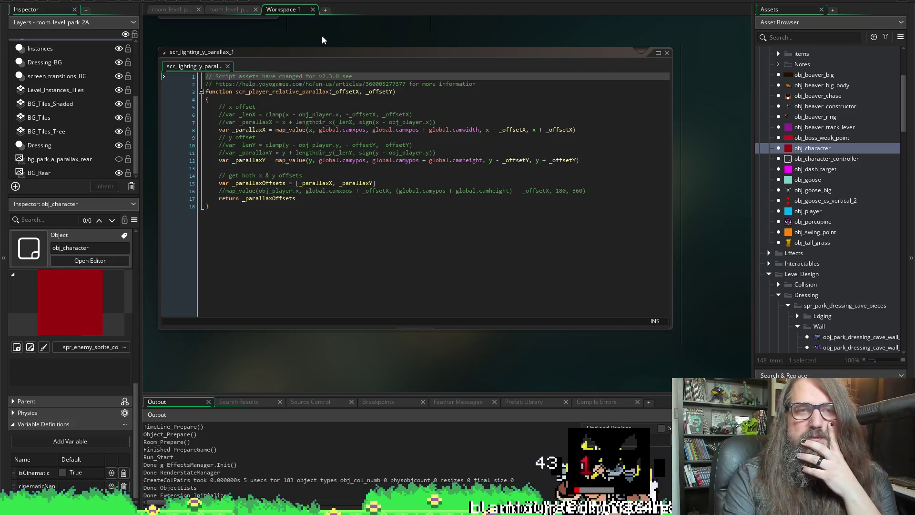
Bring the obj_character Events window back into view above the scr_player_relative_parallax script
key(ctrl+Tab)
key(ctrl+Tab)
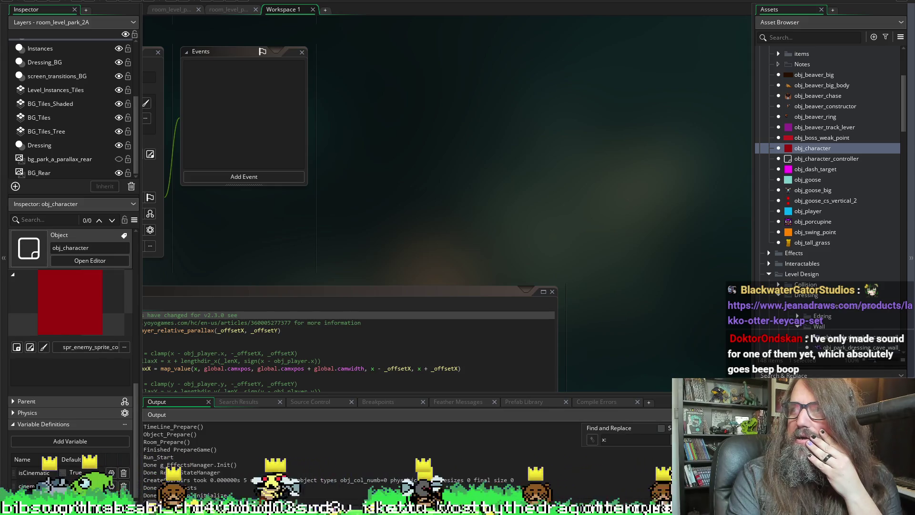
mouse_move(914, 429)
mouse_down()
mouse_move(417, 170)
mouse_move(212, 4)
mouse_up()
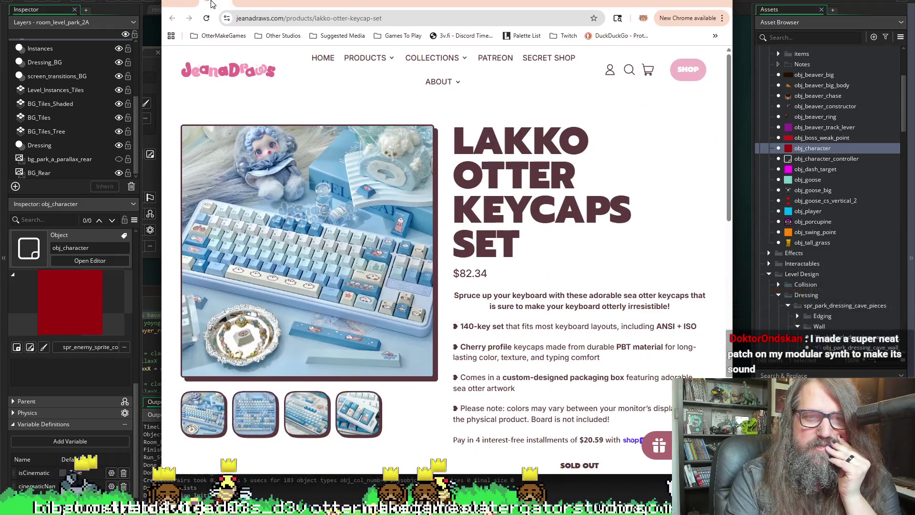
scroll(443, 251, down, 10)
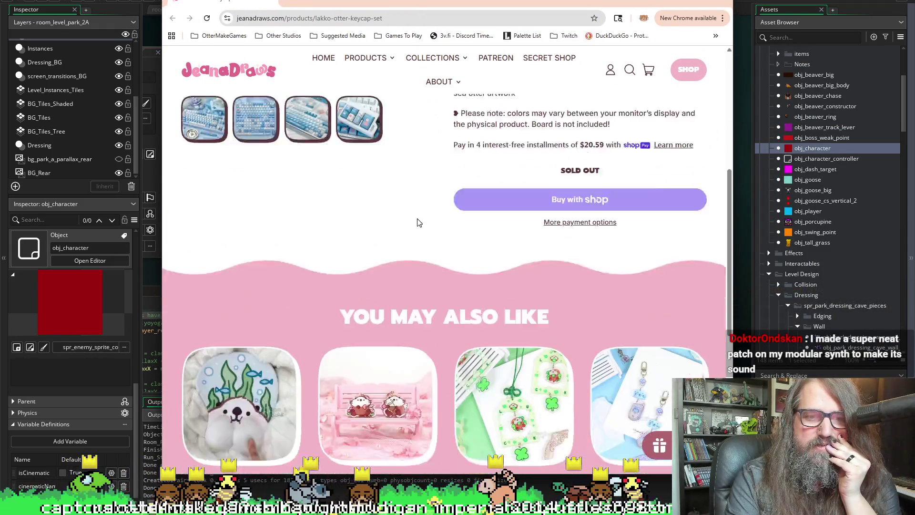
scroll(284, 215, up, 4)
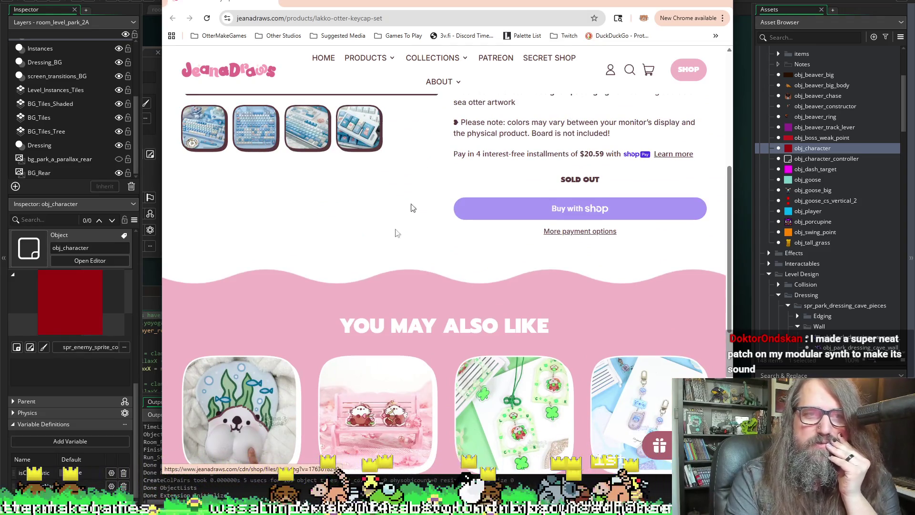
scroll(412, 211, up, 3)
scroll(310, 191, down, 2)
scroll(233, 130, up, 2)
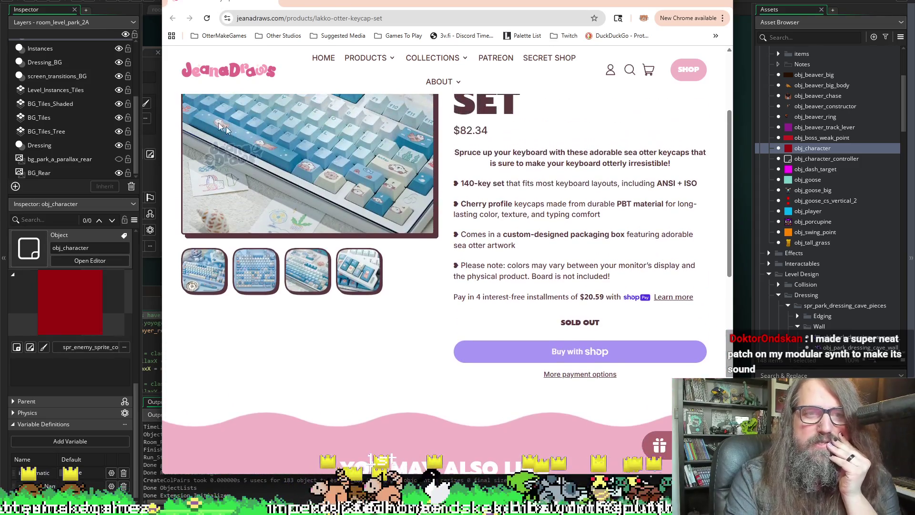
scroll(421, 198, up, 1)
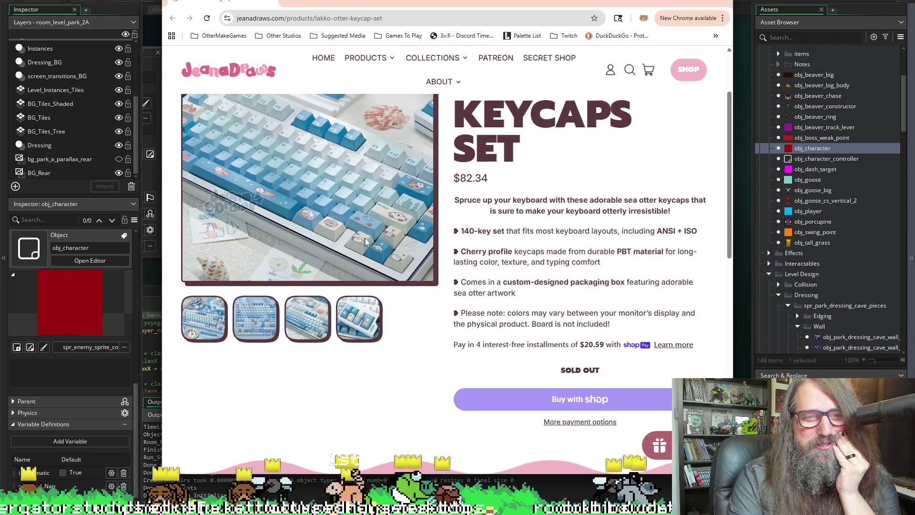
click(273, 3)
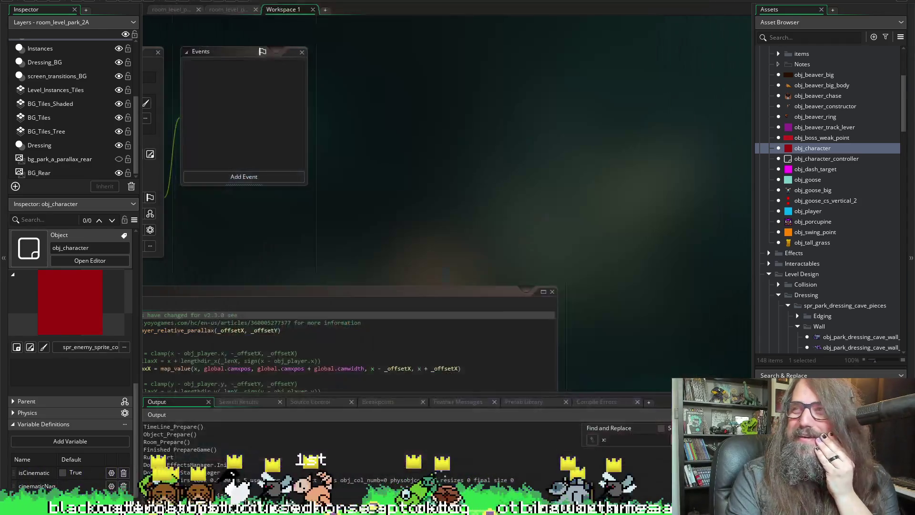